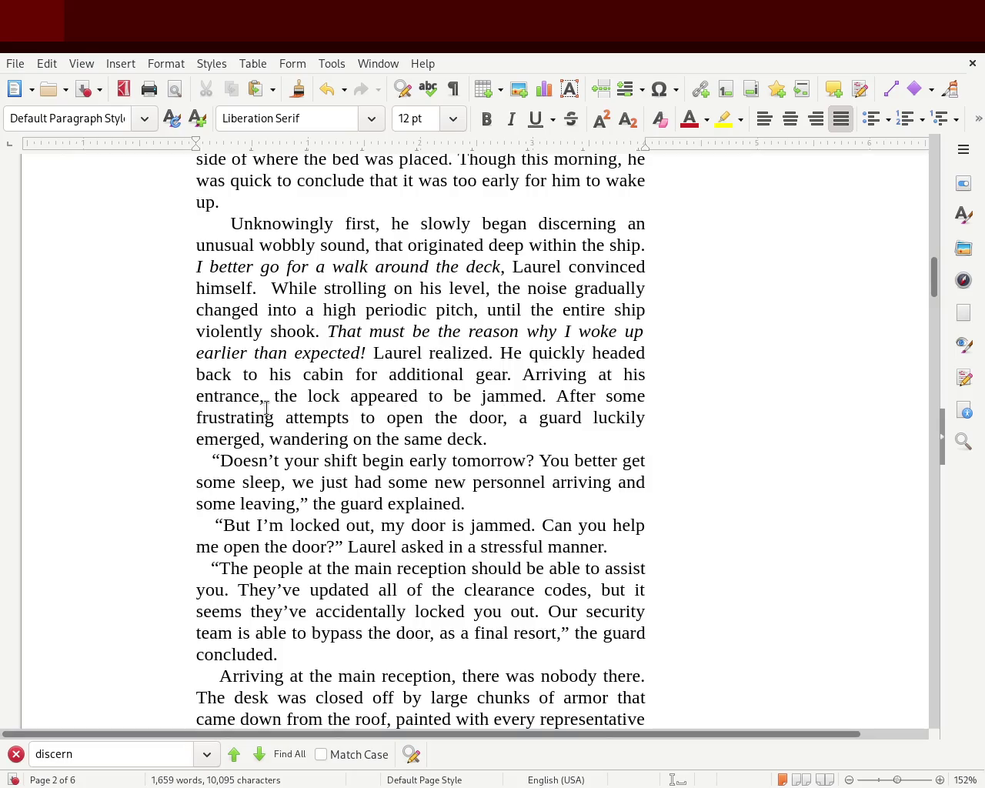
# Highlight passages in the jammed-door and new-personnel paragraphs while reviewing them.
pyautogui.moveTo(594, 395); pyautogui.dragTo(405, 416)
pyautogui.click(434, 417)
pyautogui.moveTo(371, 460)
pyautogui.mouseDown()
pyautogui.moveTo(378, 481)
pyautogui.moveTo(274, 482)
pyautogui.moveTo(435, 483)
pyautogui.moveTo(271, 500)
pyautogui.moveTo(464, 504)
pyautogui.mouseUp()
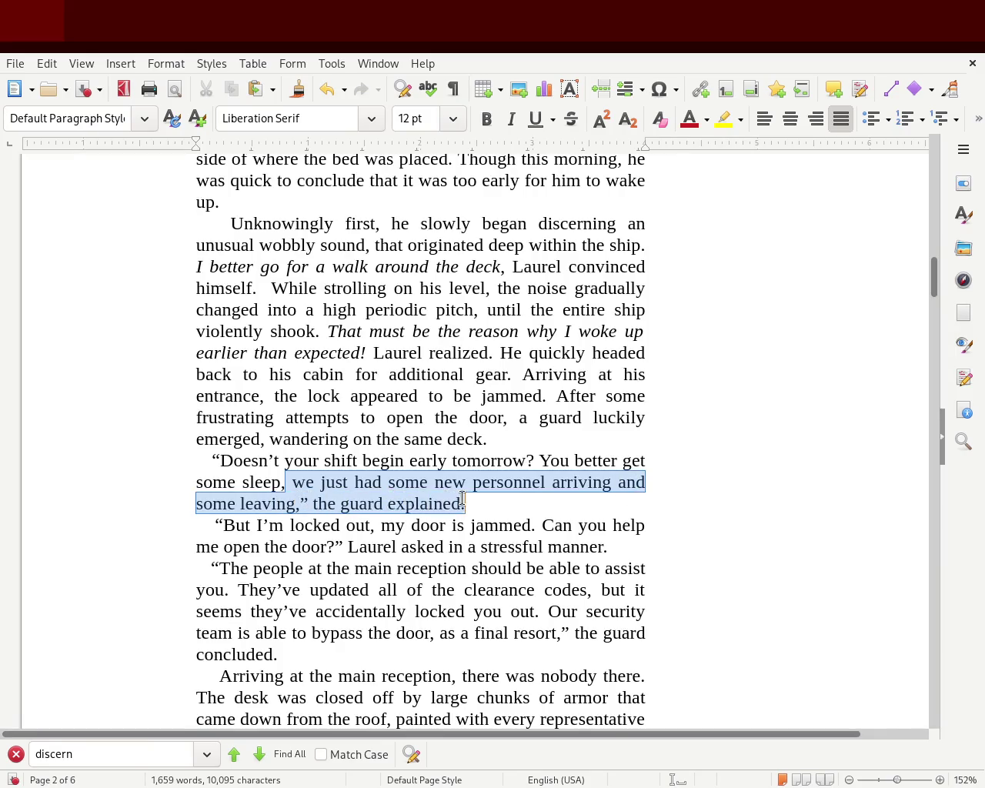
pyautogui.click(488, 502)
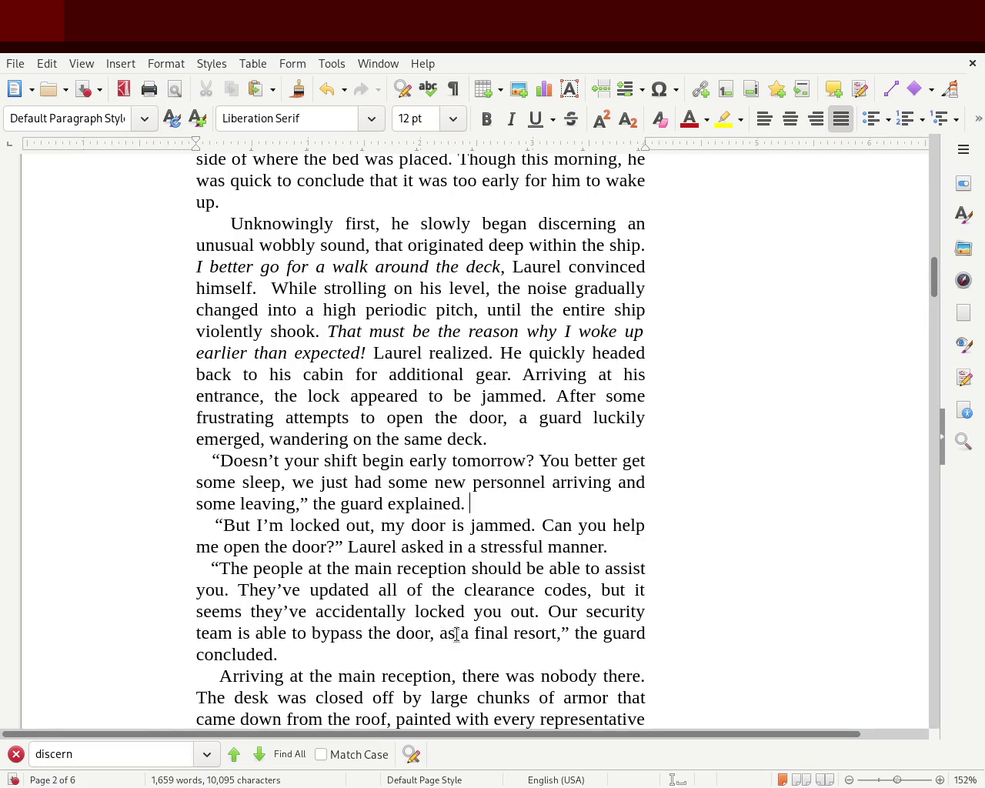
pyautogui.moveTo(598, 633); pyautogui.dragTo(651, 633)
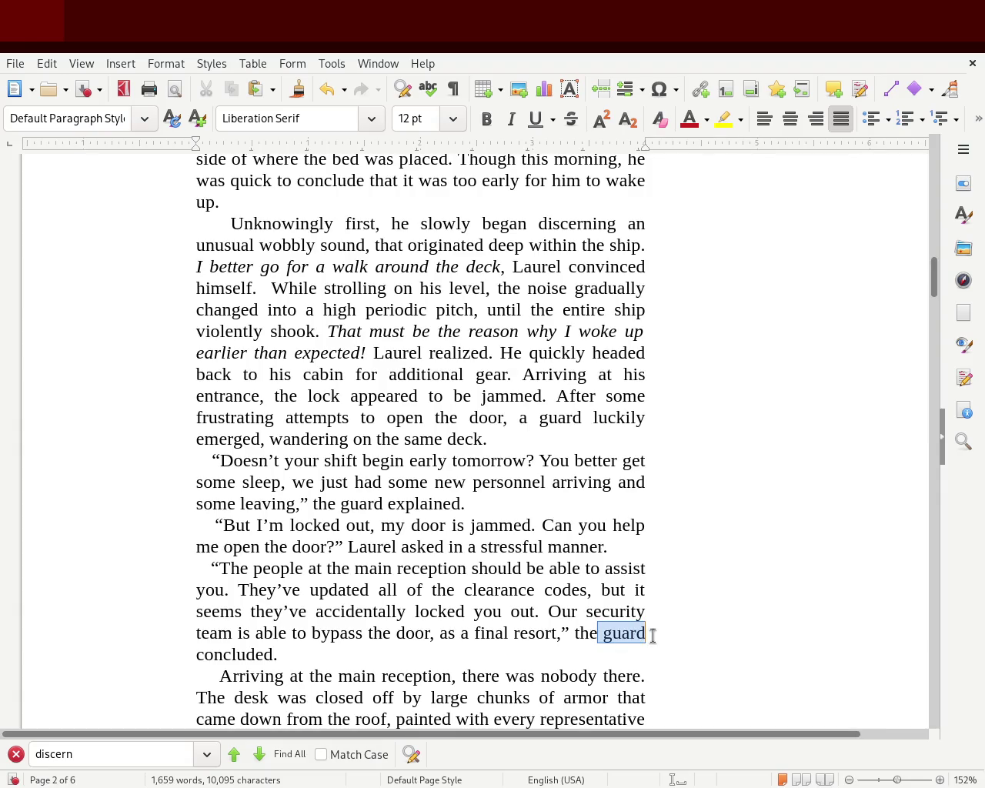
# Scroll to chapter 3 on page 6 and place the caret after 'stood' in its opening paragraph.
pyautogui.moveTo(939, 273); pyautogui.dragTo(937, 298)
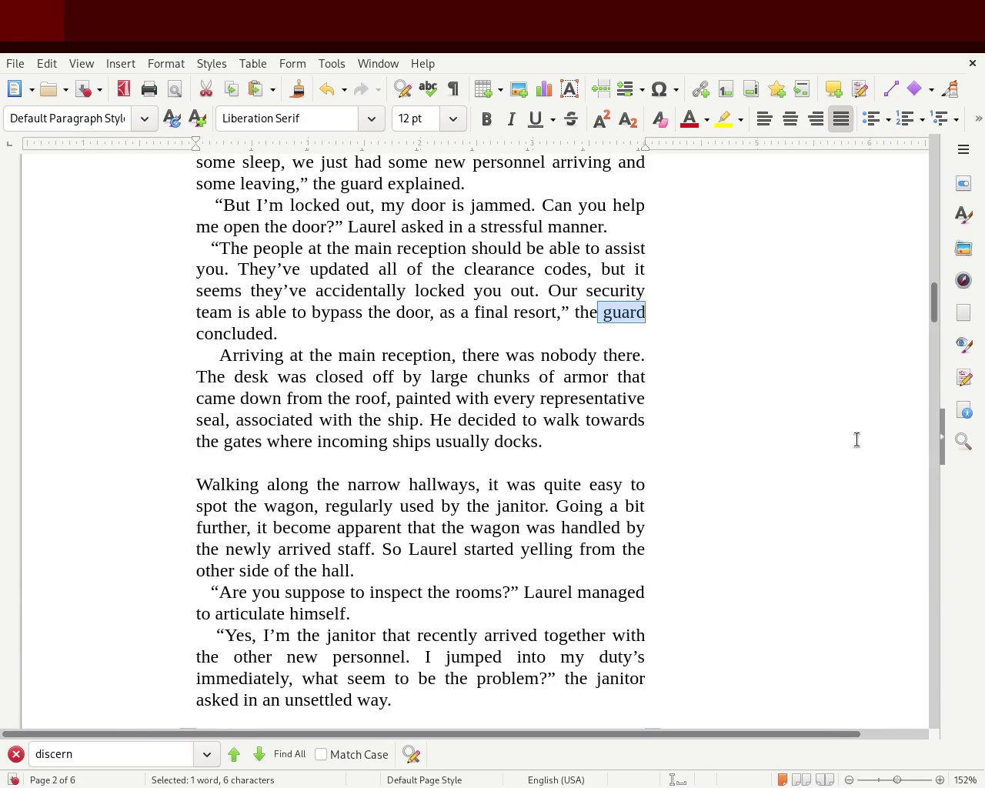
pyautogui.moveTo(932, 315); pyautogui.dragTo(932, 324)
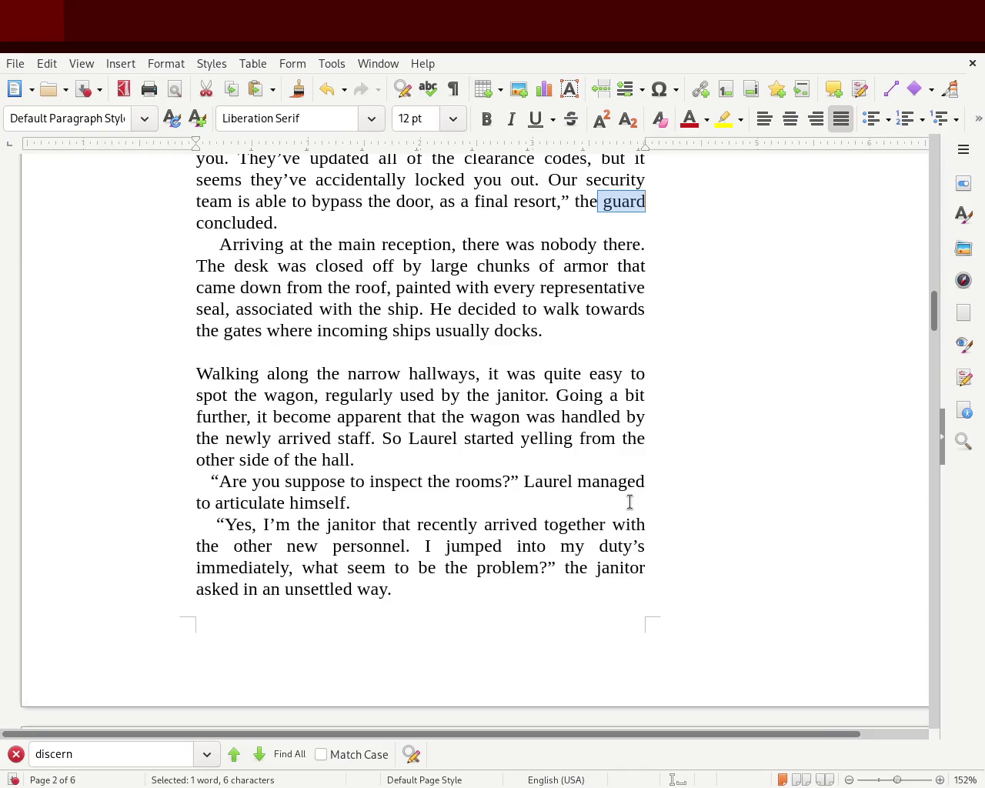
pyautogui.moveTo(934, 308)
pyautogui.mouseDown()
pyautogui.moveTo(909, 479)
pyautogui.moveTo(954, 718)
pyautogui.moveTo(961, 654)
pyautogui.mouseUp()
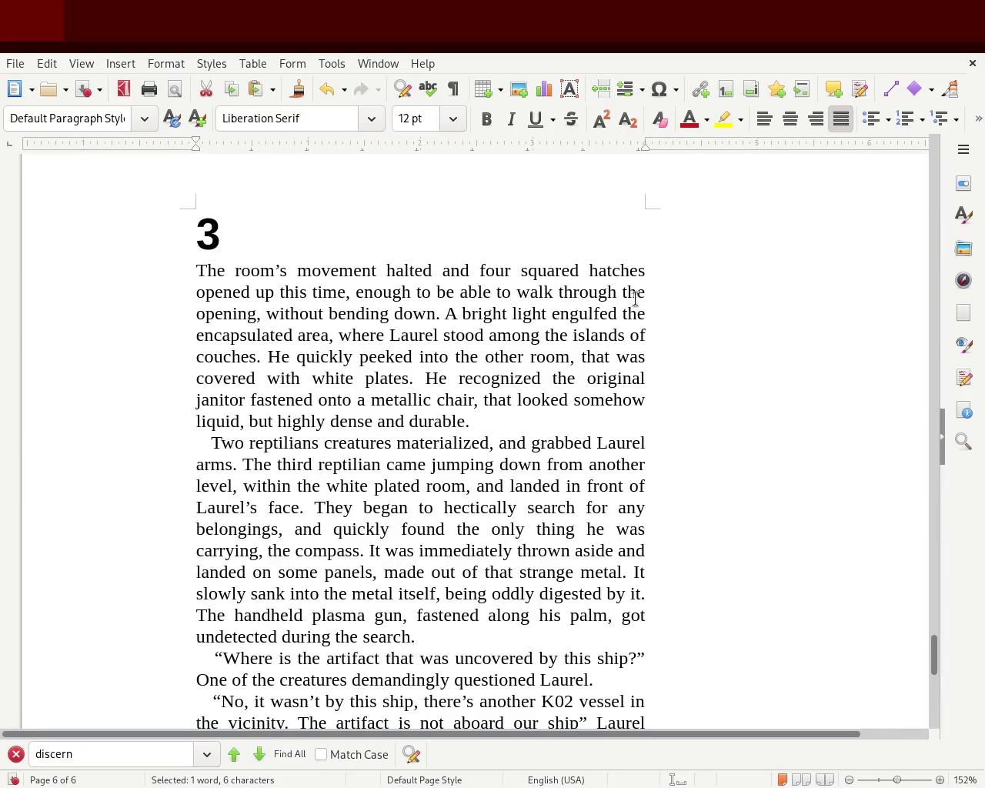
pyautogui.moveTo(267, 316)
pyautogui.mouseDown()
pyautogui.moveTo(622, 316)
pyautogui.moveTo(352, 331)
pyautogui.moveTo(642, 342)
pyautogui.moveTo(540, 339)
pyautogui.mouseUp()
pyautogui.click(540, 337)
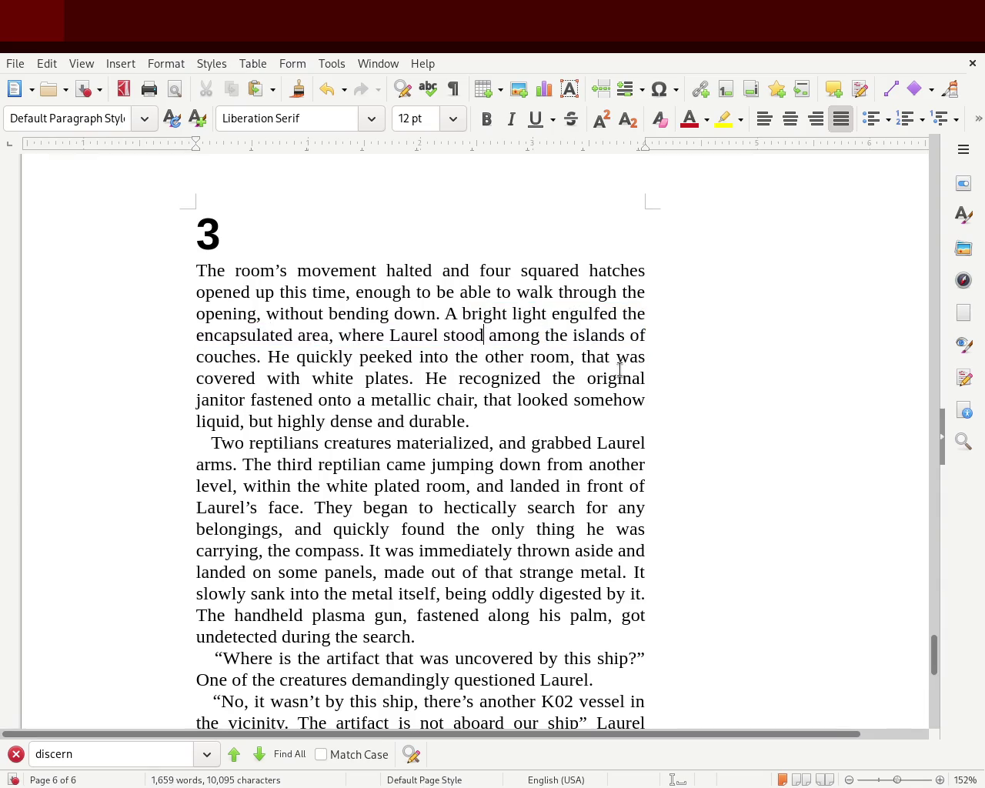
# Insert a comma after 'stood' and look over the janitor sentence.
pyautogui.write(',')
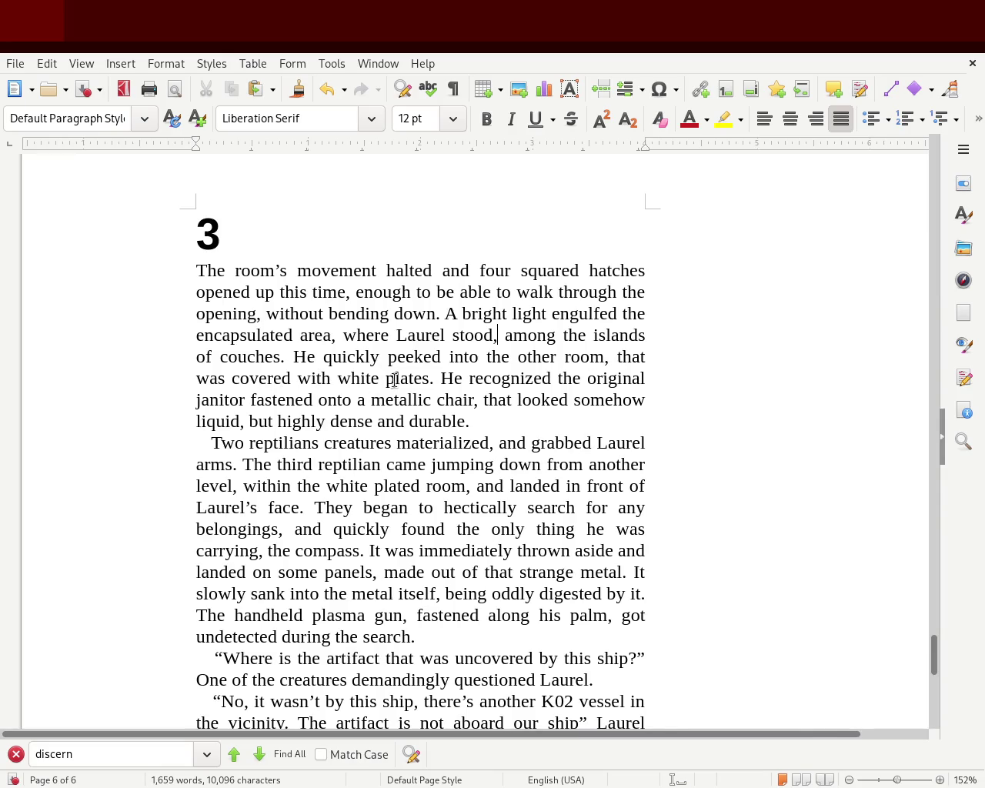
pyautogui.moveTo(439, 379)
pyautogui.mouseDown()
pyautogui.moveTo(236, 400)
pyautogui.moveTo(453, 397)
pyautogui.mouseUp()
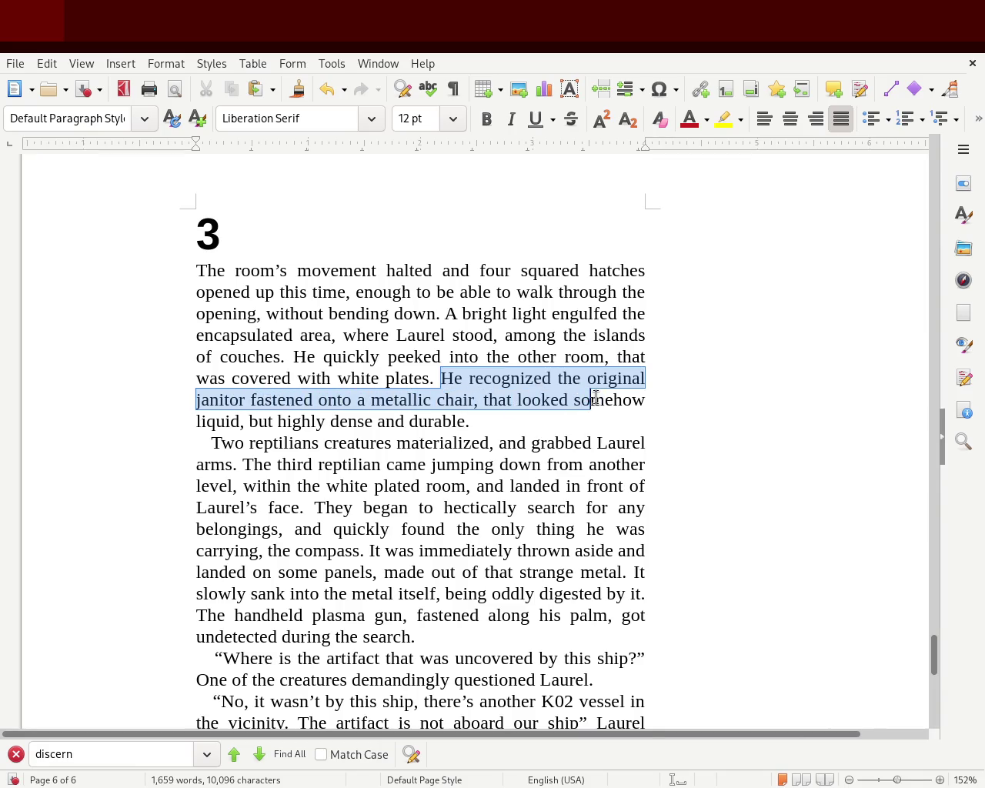
pyautogui.moveTo(453, 397)
pyautogui.mouseDown()
pyautogui.moveTo(273, 421)
pyautogui.moveTo(515, 416)
pyautogui.mouseUp()
pyautogui.click(514, 416)
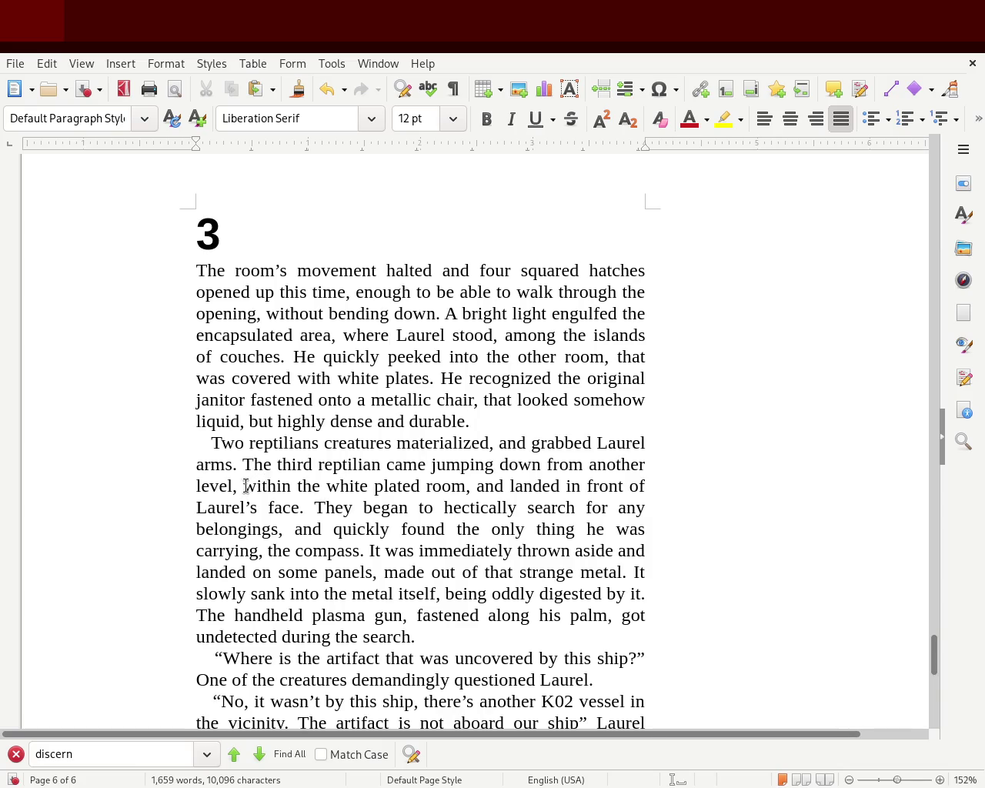
# Review the white plated room, thrown compass and plasma gun sentences by highlighting them.
pyautogui.moveTo(244, 485); pyautogui.dragTo(452, 486)
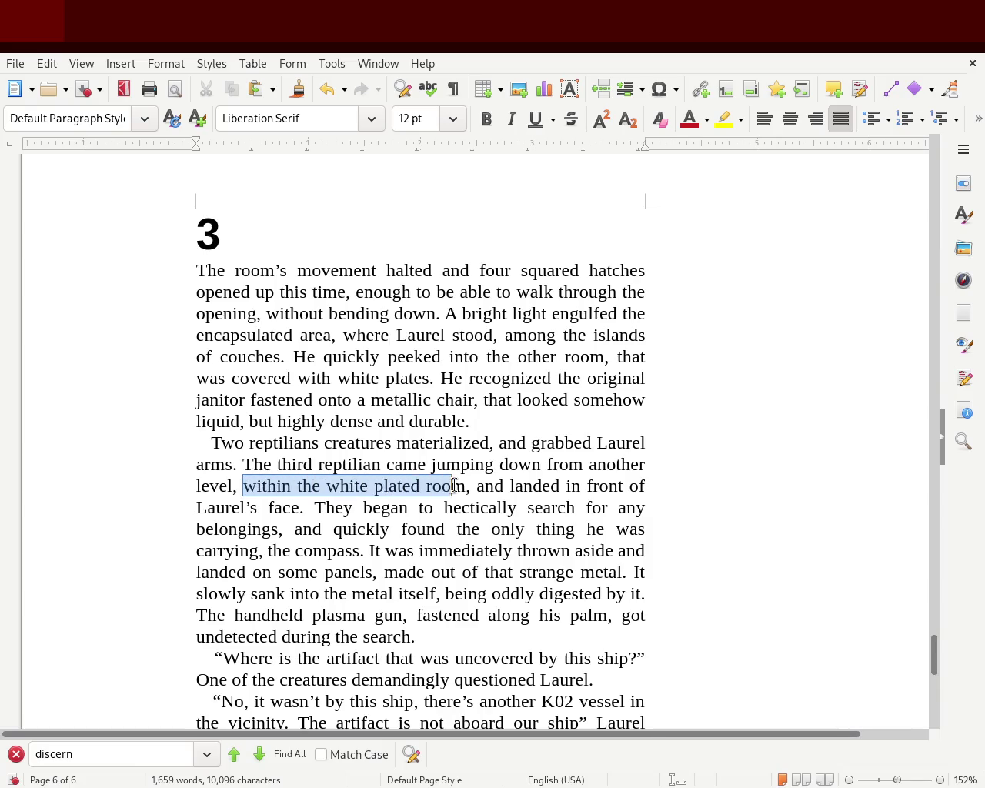
pyautogui.moveTo(452, 486)
pyautogui.mouseDown()
pyautogui.moveTo(273, 498)
pyautogui.moveTo(613, 528)
pyautogui.moveTo(467, 531)
pyautogui.moveTo(451, 548)
pyautogui.moveTo(327, 539)
pyautogui.moveTo(319, 529)
pyautogui.moveTo(620, 527)
pyautogui.moveTo(389, 529)
pyautogui.moveTo(259, 550)
pyautogui.moveTo(422, 551)
pyautogui.mouseUp()
pyautogui.click(425, 551)
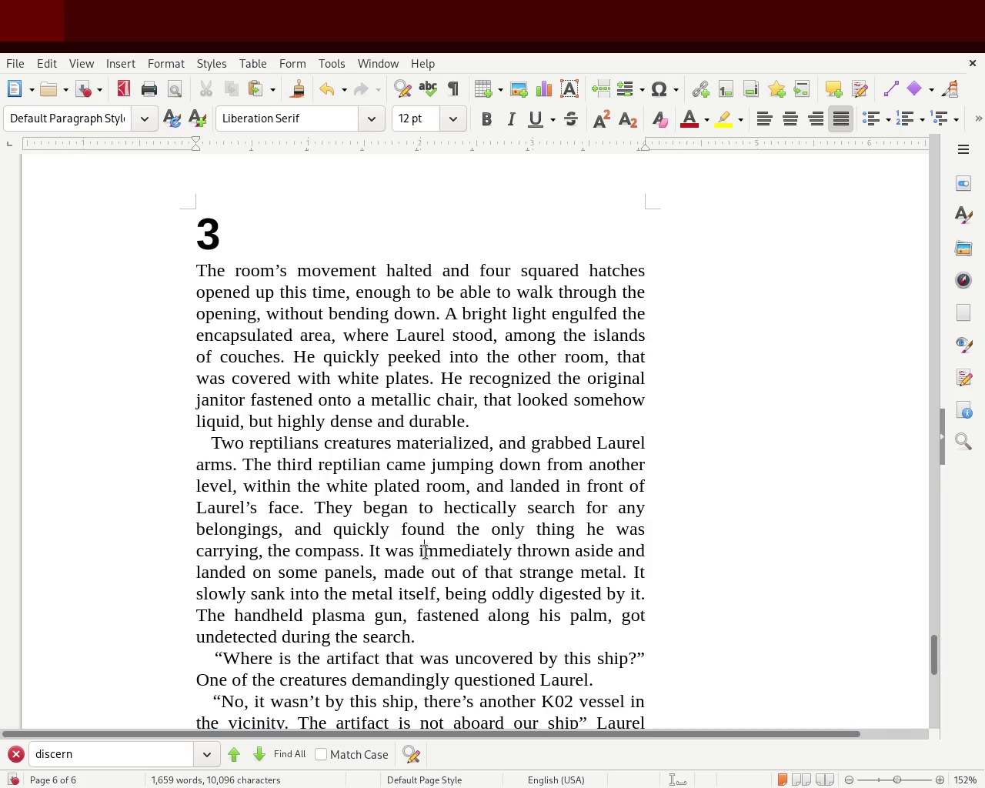
pyautogui.moveTo(360, 549)
pyautogui.mouseDown()
pyautogui.moveTo(563, 543)
pyautogui.moveTo(593, 532)
pyautogui.moveTo(647, 541)
pyautogui.moveTo(331, 572)
pyautogui.moveTo(609, 561)
pyautogui.moveTo(629, 572)
pyautogui.moveTo(494, 592)
pyautogui.moveTo(278, 599)
pyautogui.moveTo(642, 591)
pyautogui.moveTo(439, 615)
pyautogui.moveTo(222, 618)
pyautogui.mouseUp()
pyautogui.click(282, 616)
pyautogui.moveTo(508, 616)
pyautogui.mouseDown()
pyautogui.moveTo(643, 615)
pyautogui.moveTo(314, 655)
pyautogui.moveTo(470, 635)
pyautogui.moveTo(437, 634)
pyautogui.mouseUp()
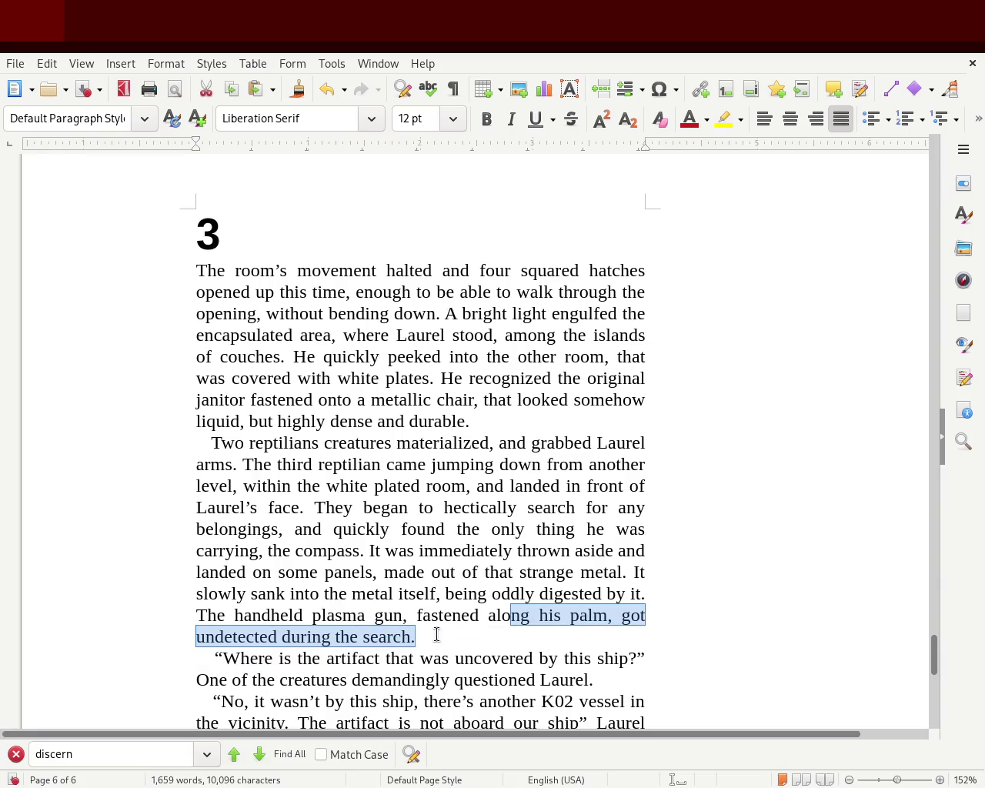
# Scroll down and review Laurel's reply about the other K02 vessel.
pyautogui.moveTo(934, 655); pyautogui.dragTo(939, 688)
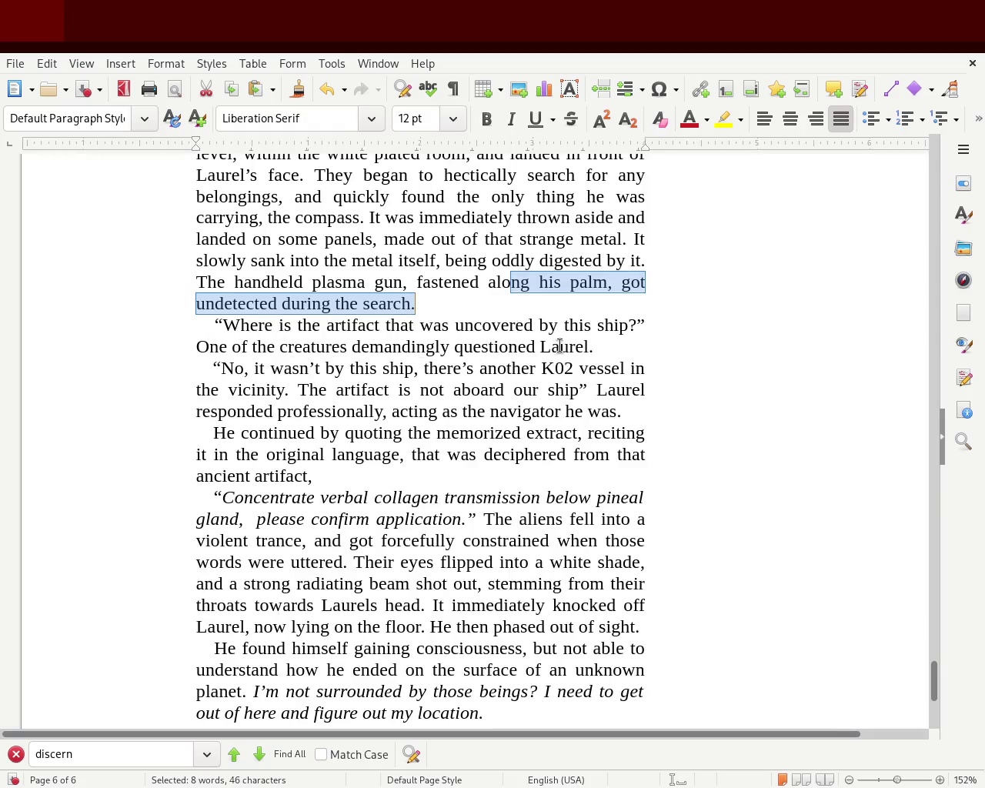
pyautogui.moveTo(320, 370)
pyautogui.mouseDown()
pyautogui.moveTo(598, 368)
pyautogui.moveTo(577, 389)
pyautogui.moveTo(317, 394)
pyautogui.moveTo(604, 389)
pyautogui.moveTo(615, 406)
pyautogui.moveTo(282, 411)
pyautogui.moveTo(631, 407)
pyautogui.mouseUp()
pyautogui.click(316, 394)
pyautogui.click(632, 407)
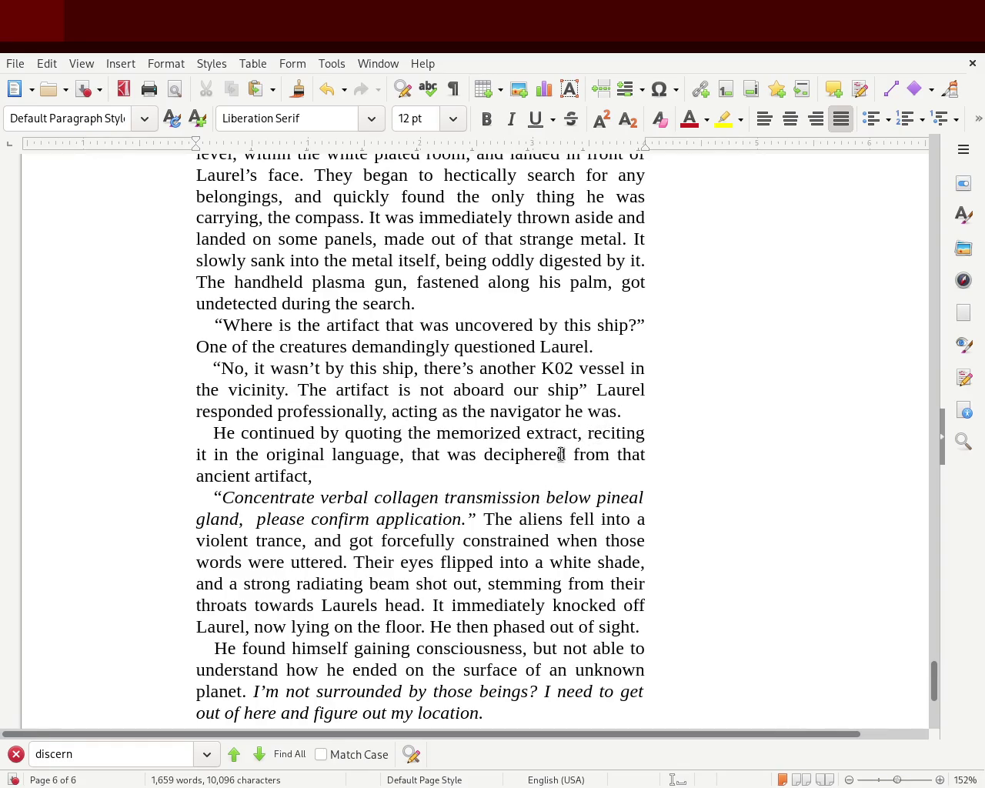
# Place the caret after the comma following 'ancient artifact', then review the radiating beam sentence.
pyautogui.moveTo(267, 454)
pyautogui.mouseDown()
pyautogui.moveTo(445, 441)
pyautogui.moveTo(605, 471)
pyautogui.mouseUp()
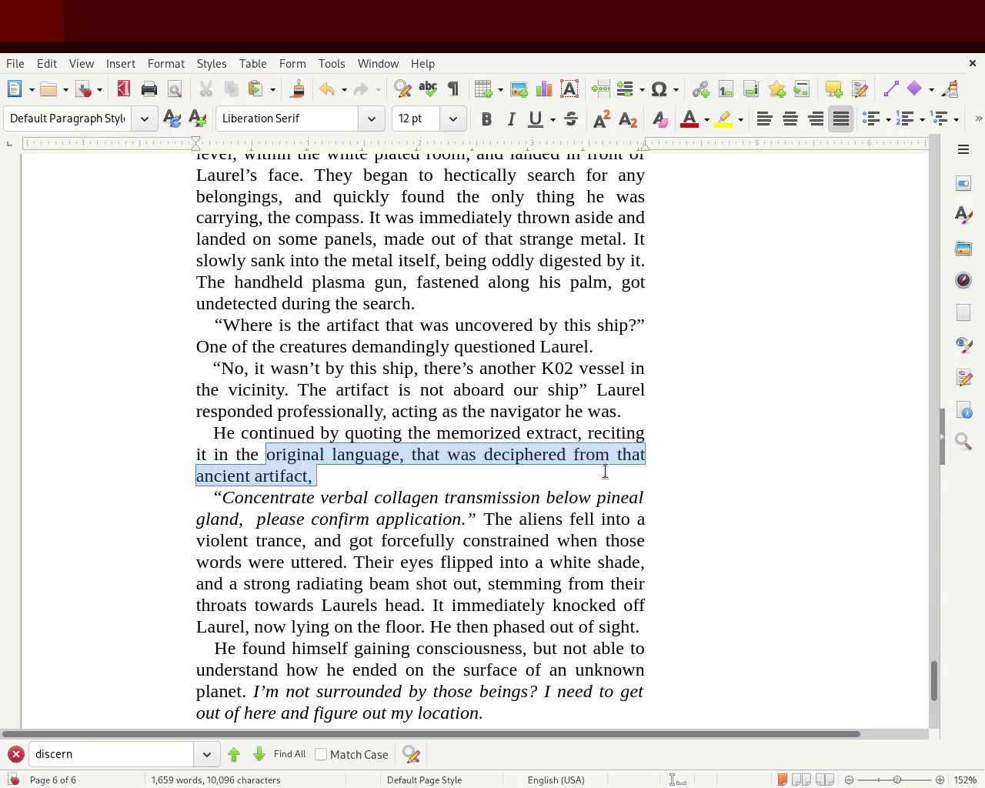
pyautogui.click(459, 472)
pyautogui.write('.')
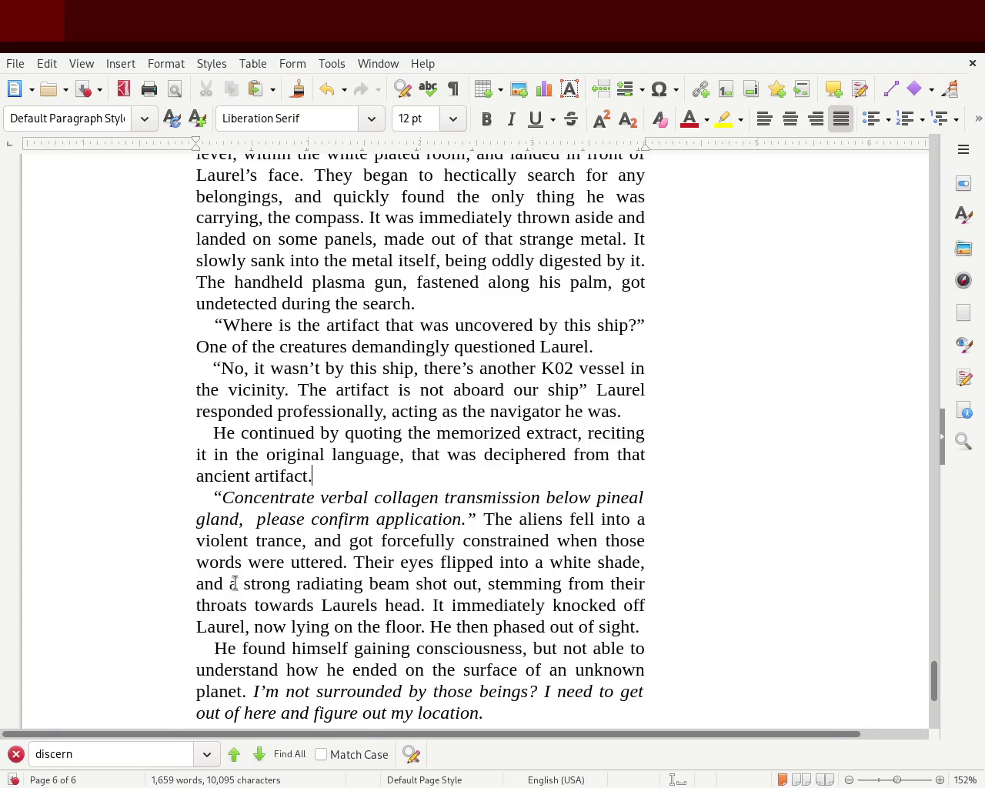
pyautogui.moveTo(509, 584)
pyautogui.mouseDown()
pyautogui.moveTo(528, 585)
pyautogui.moveTo(310, 600)
pyautogui.mouseUp()
pyautogui.click(395, 605)
pyautogui.moveTo(932, 682); pyautogui.dragTo(935, 695)
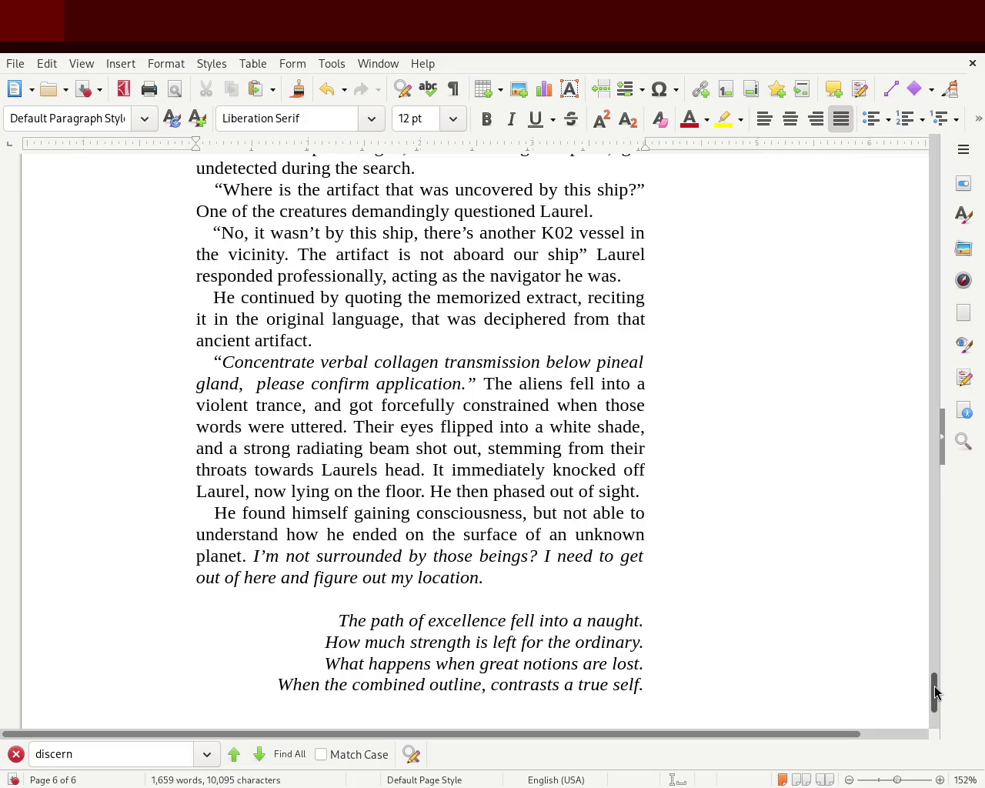
# Replace 'but' so the line reads 'though not fully able to understand'.
pyautogui.moveTo(935, 693); pyautogui.dragTo(935, 697)
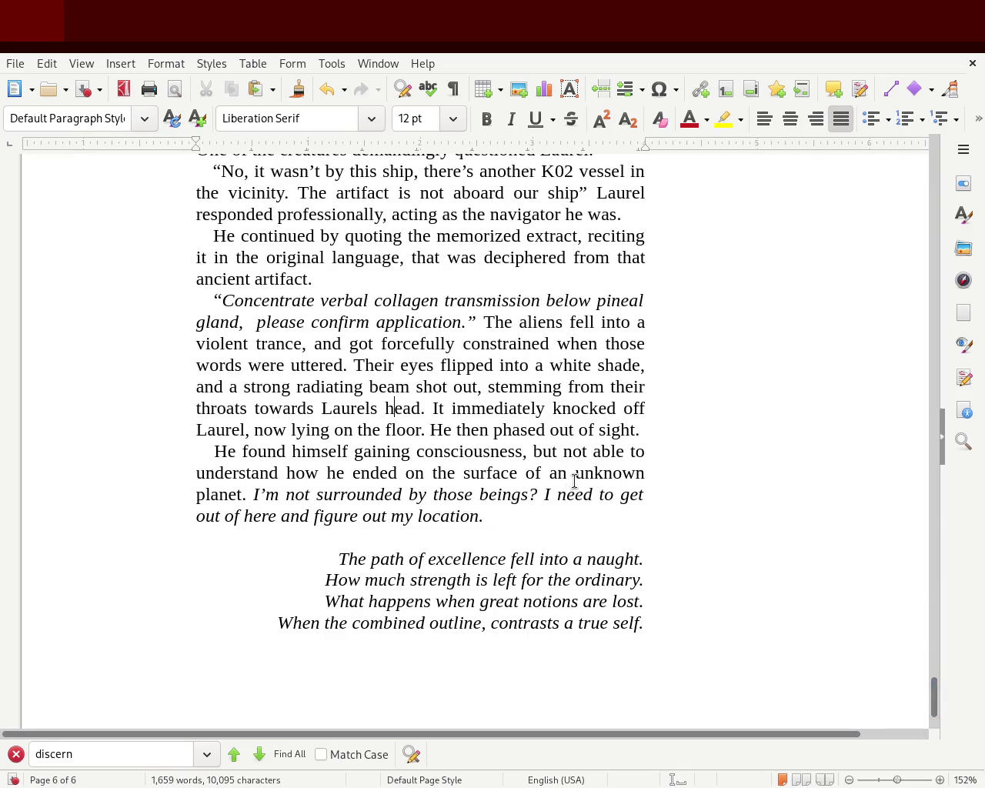
pyautogui.doubleClick(544, 449)
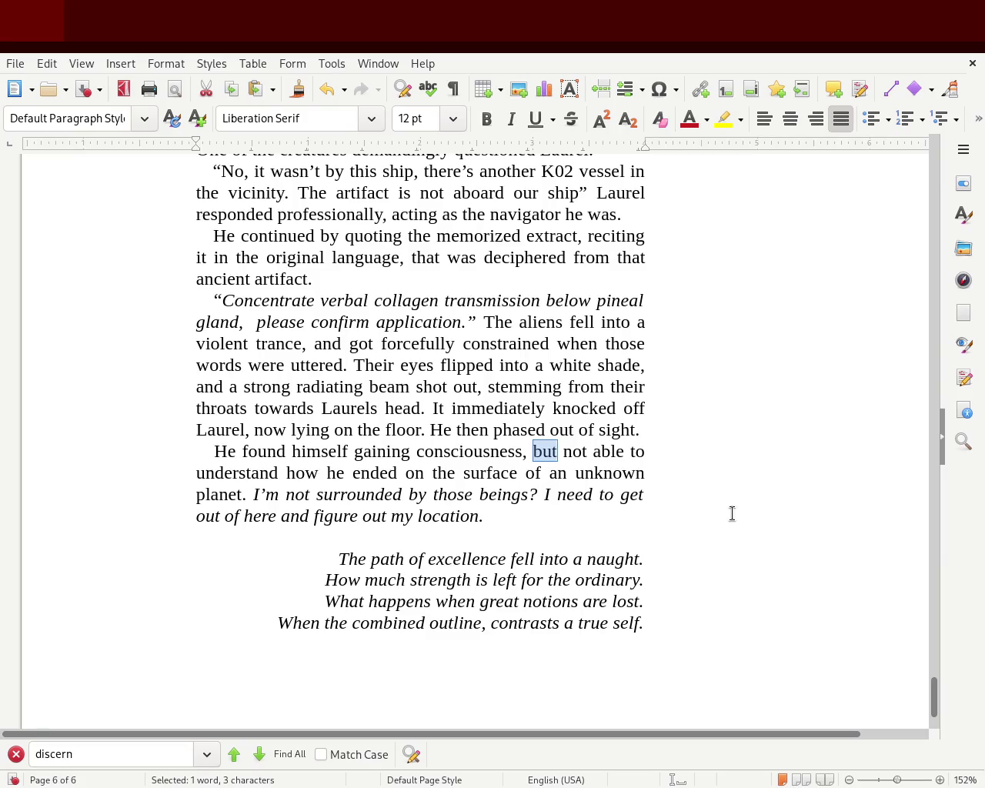
pyautogui.write('though not fully able')
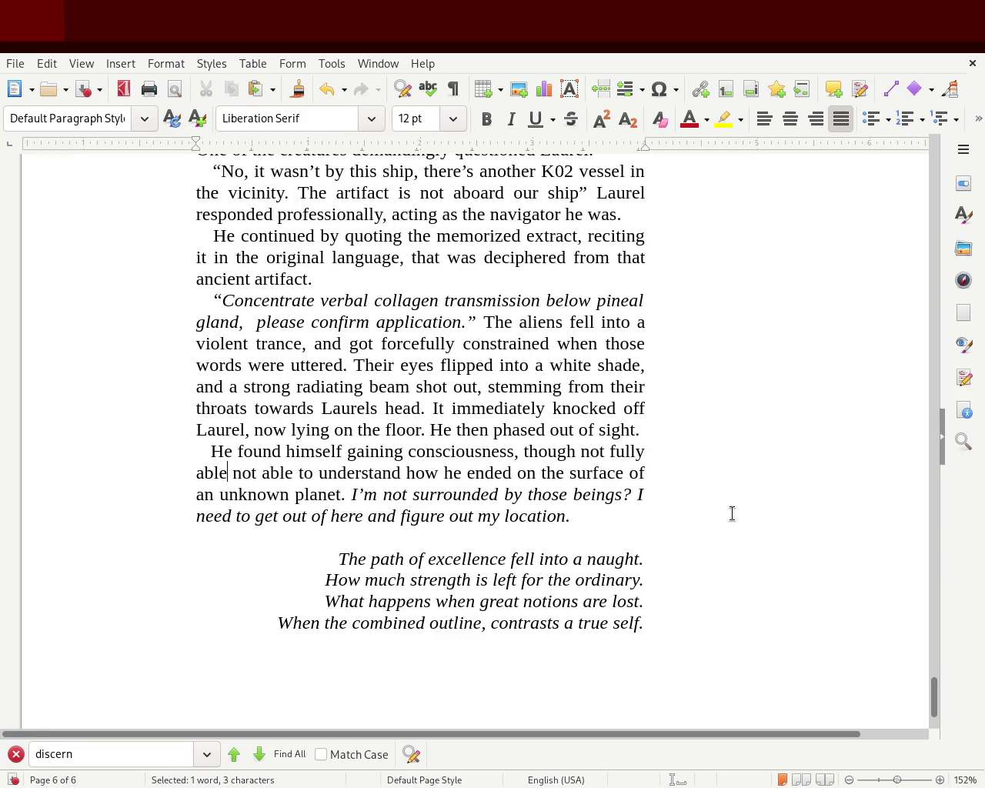
pyautogui.press('Delete')
pyautogui.press('Delete')
pyautogui.press('Delete')
pyautogui.press('Delete')
pyautogui.press('Delete')
pyautogui.press('Delete')
pyautogui.press('Delete')
pyautogui.press('Delete')
pyautogui.press('Delete')
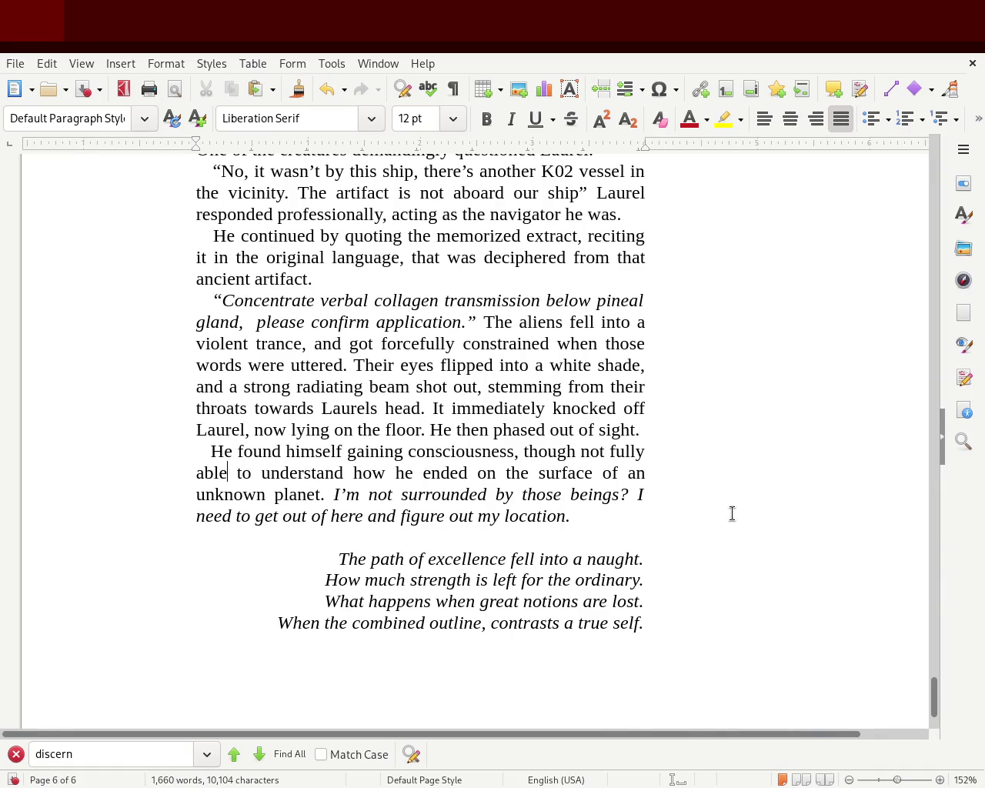
# Add the word 'Laurel' in non-italic type after 'figure out my location.'.
pyautogui.click(642, 522)
pyautogui.write('La')
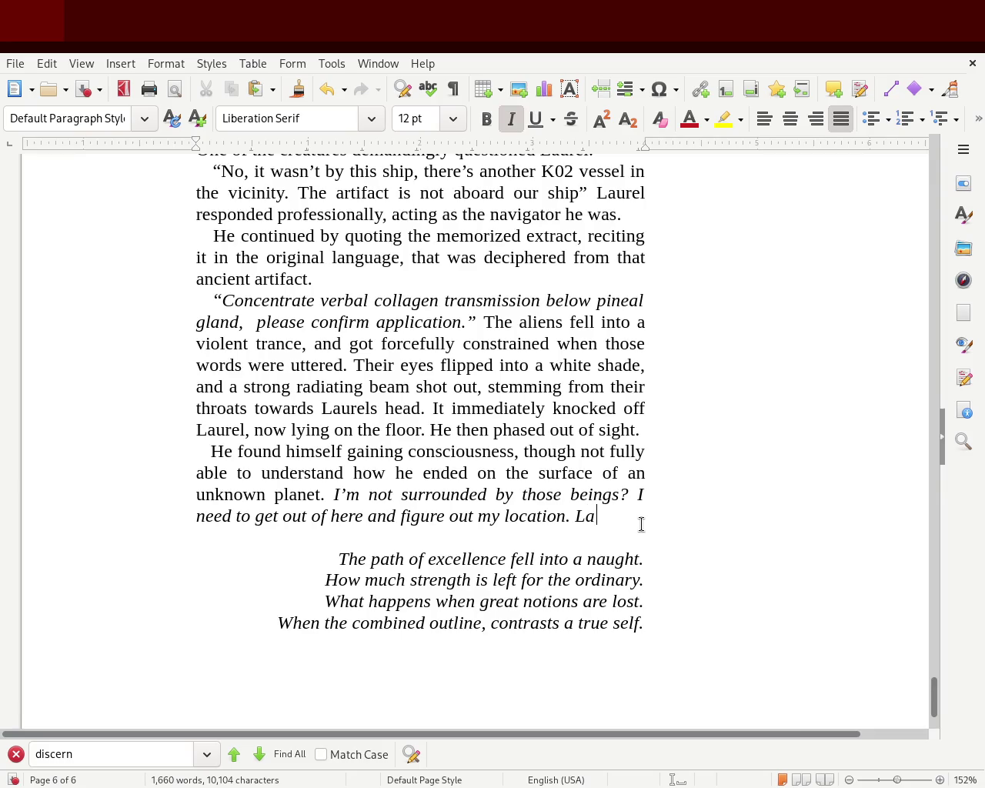
pyautogui.write('urel')
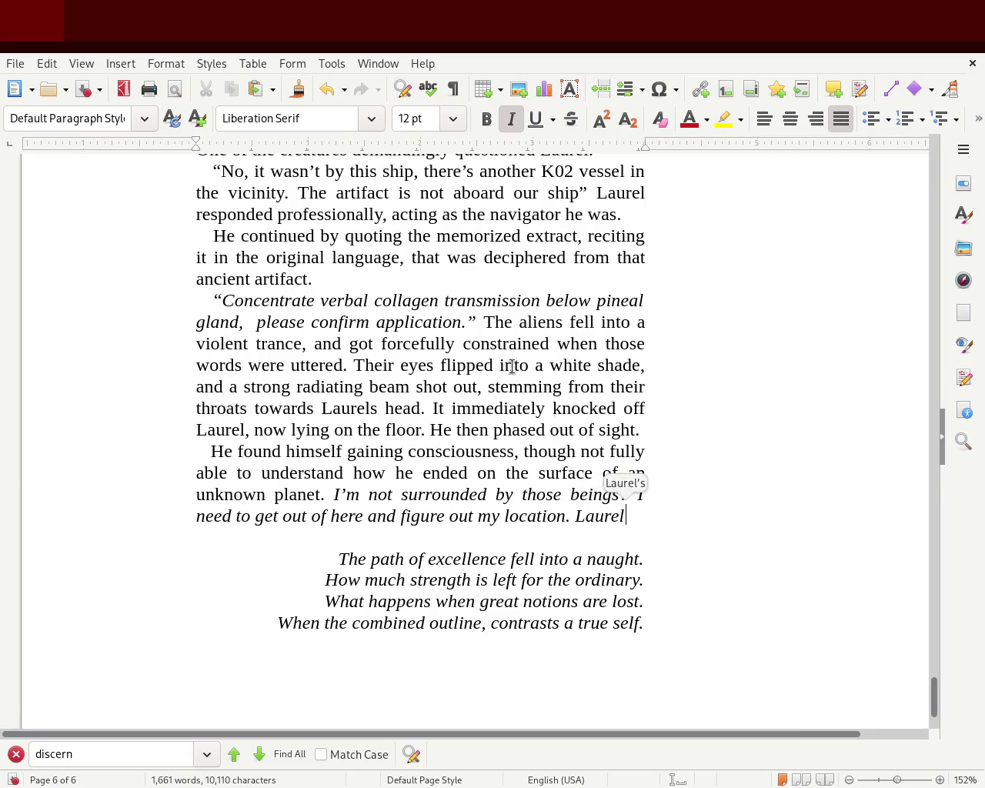
pyautogui.click(513, 121)
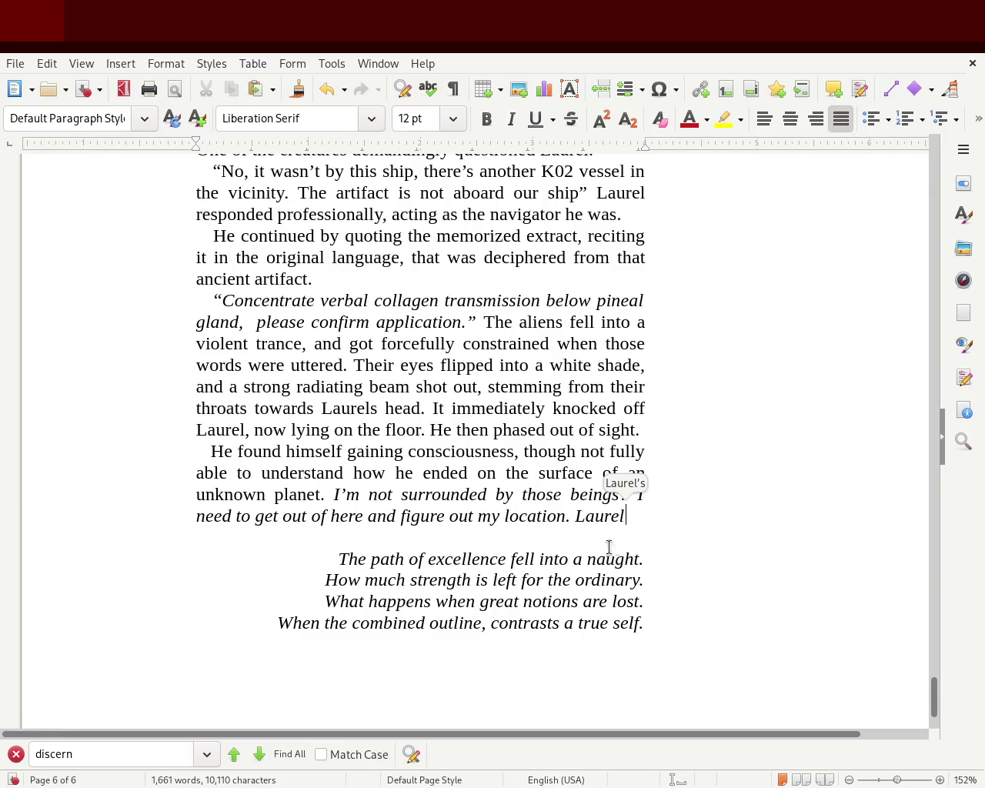
pyautogui.moveTo(570, 515); pyautogui.dragTo(642, 493)
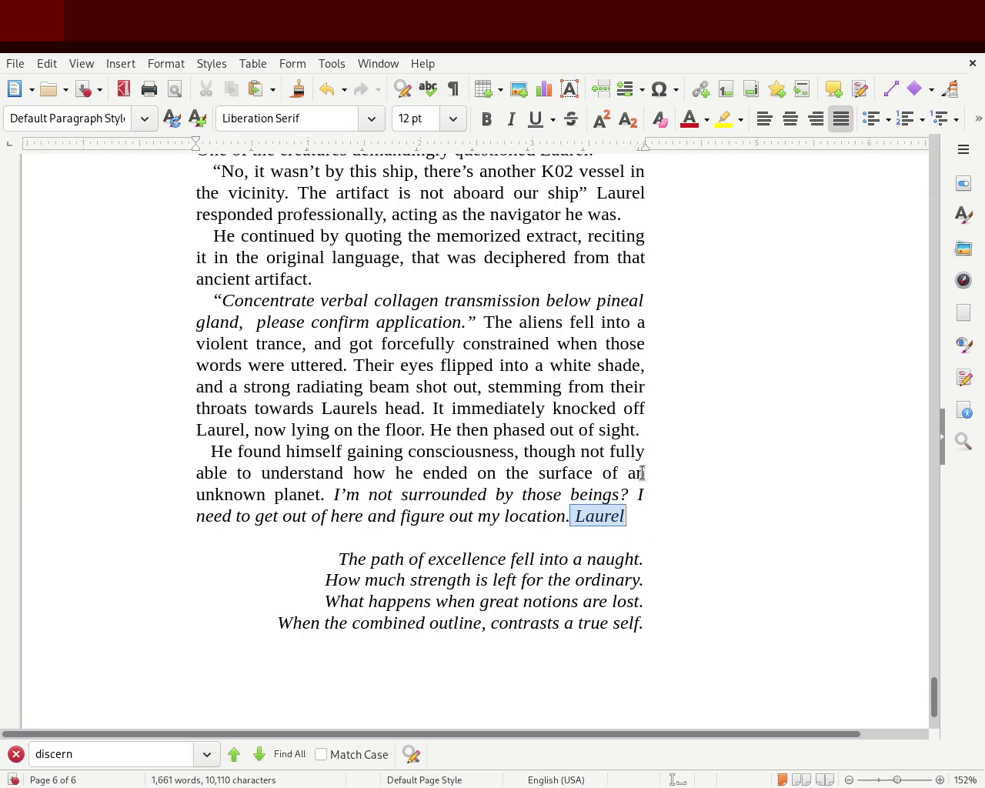
pyautogui.click(511, 122)
pyautogui.click(655, 520)
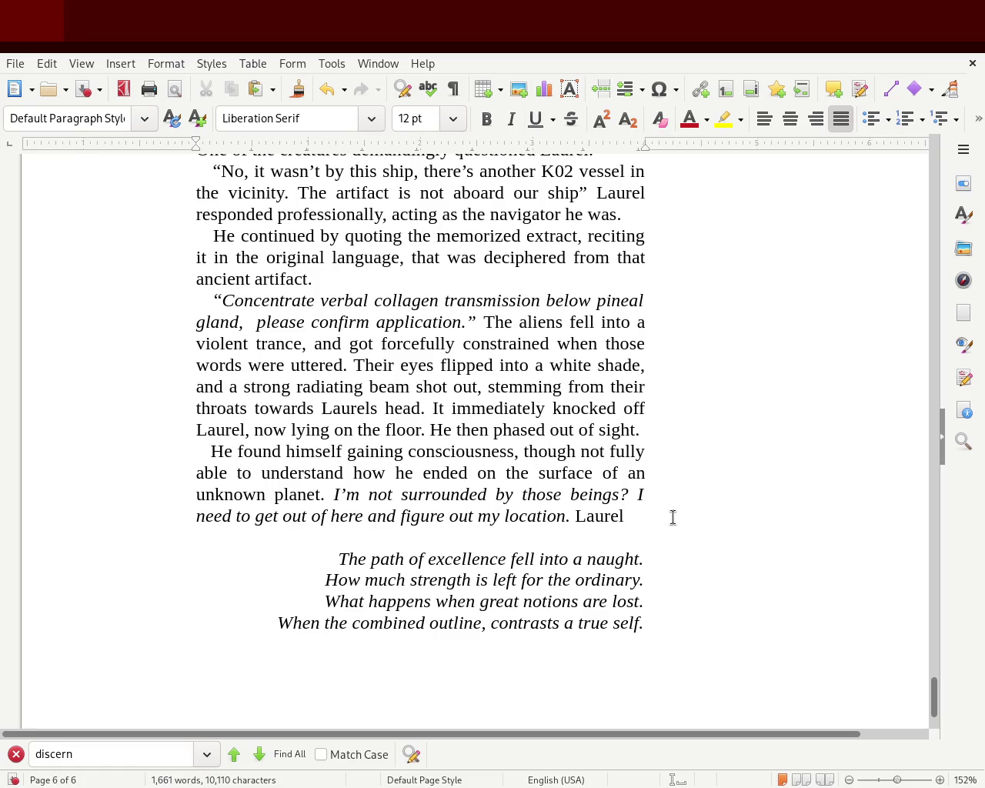
# After 'Laurel', draft the line 'kept thinking being drenched' with 'feeling completely'.
pyautogui.write('throug')
pyautogui.press('BackSpace')
pyautogui.press('BackSpace')
pyautogui.press('BackSpace')
pyautogui.press('BackSpace')
pyautogui.press('BackSpace')
pyautogui.write('kept thinkg being drenched')
pyautogui.press('Left')
pyautogui.write('feeling compleley')
pyautogui.press('Right')
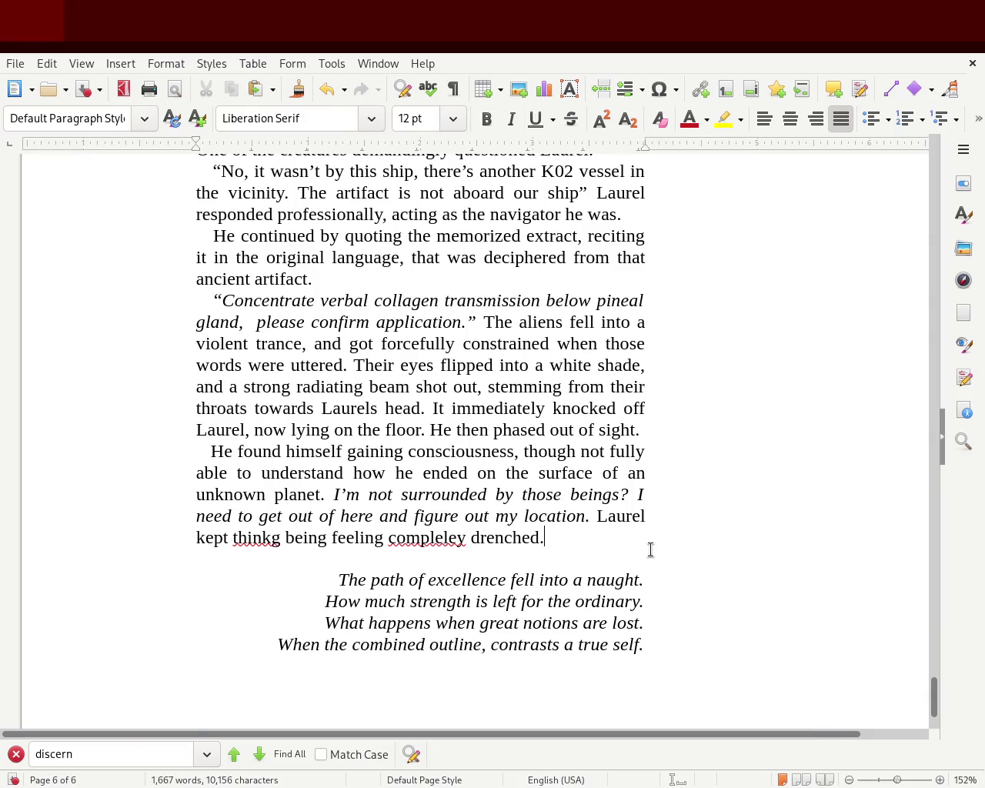
# Correct the misspelling 'compleley' to 'completely'.
pyautogui.doubleClick(402, 538)
pyautogui.write('completey')
pyautogui.doubleClick(429, 534)
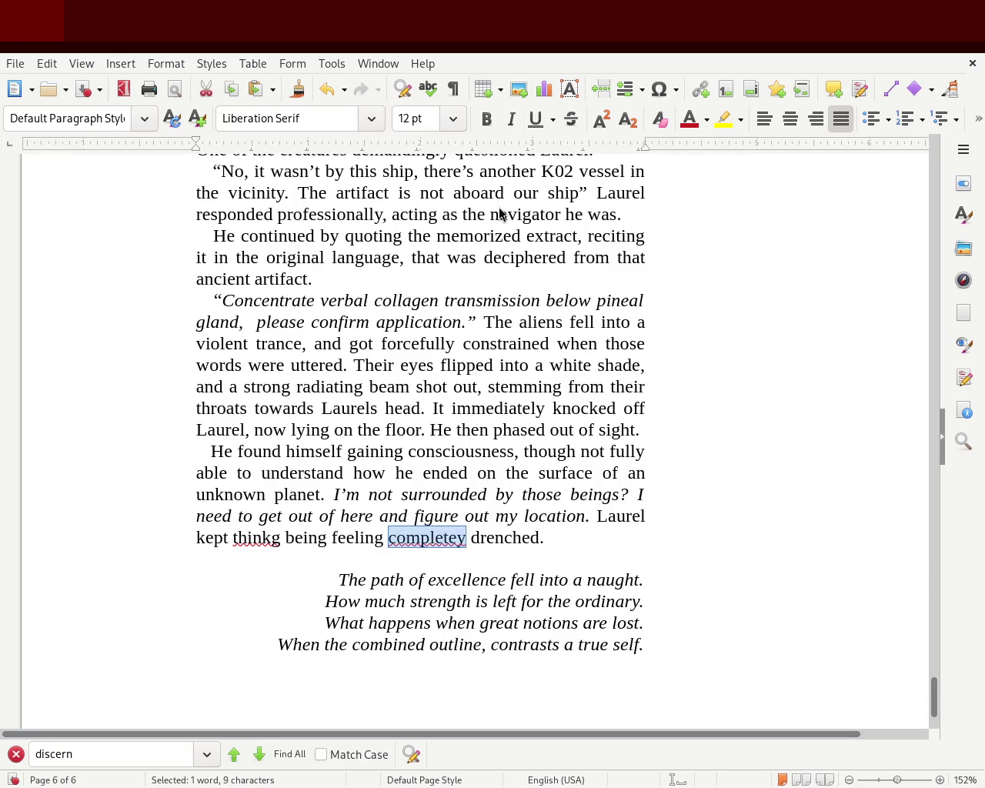
pyautogui.write('completely')
pyautogui.click(666, 527)
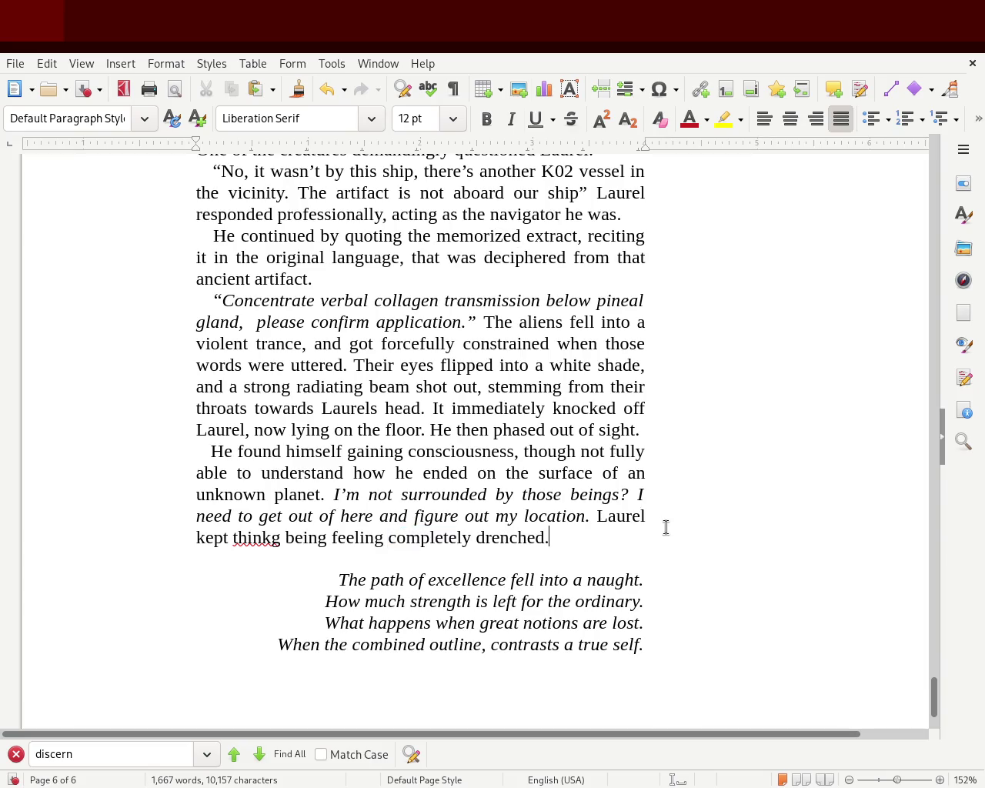
# Correct 'thinkg' to 'thinking' and save the document.
pyautogui.doubleClick(251, 538)
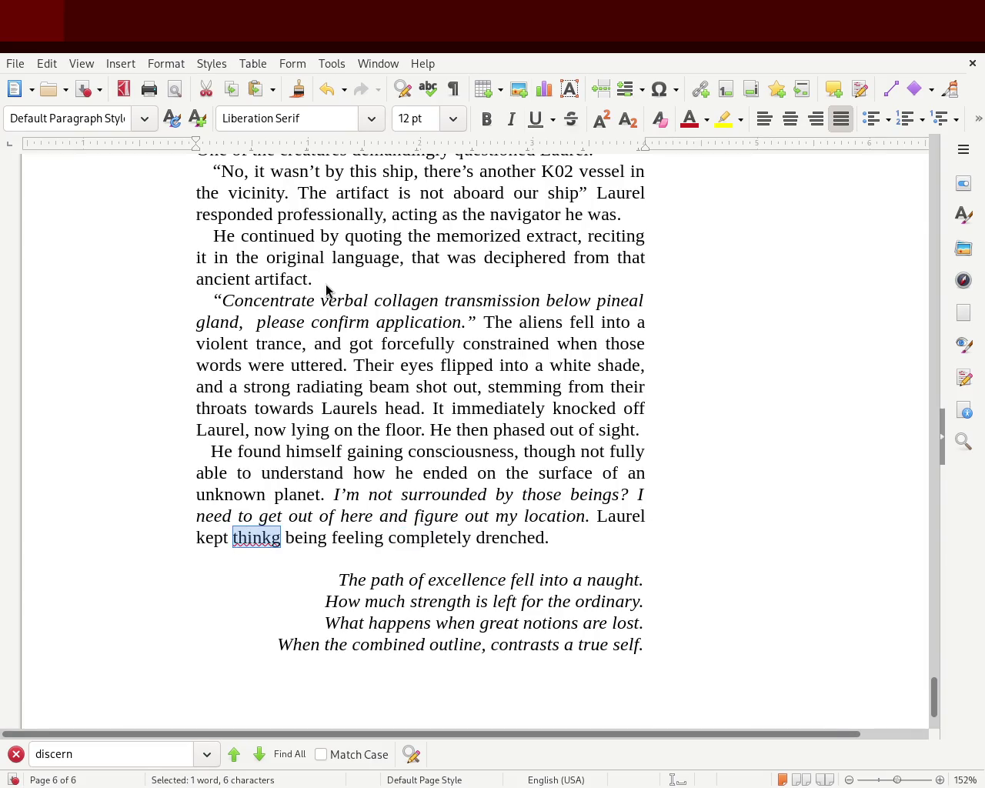
pyautogui.click(198, 536)
pyautogui.doubleClick(245, 538)
pyautogui.write('thikn')
pyautogui.press('BackSpace')
pyautogui.press('BackSpace')
pyautogui.press('BackSpace')
pyautogui.write('inking')
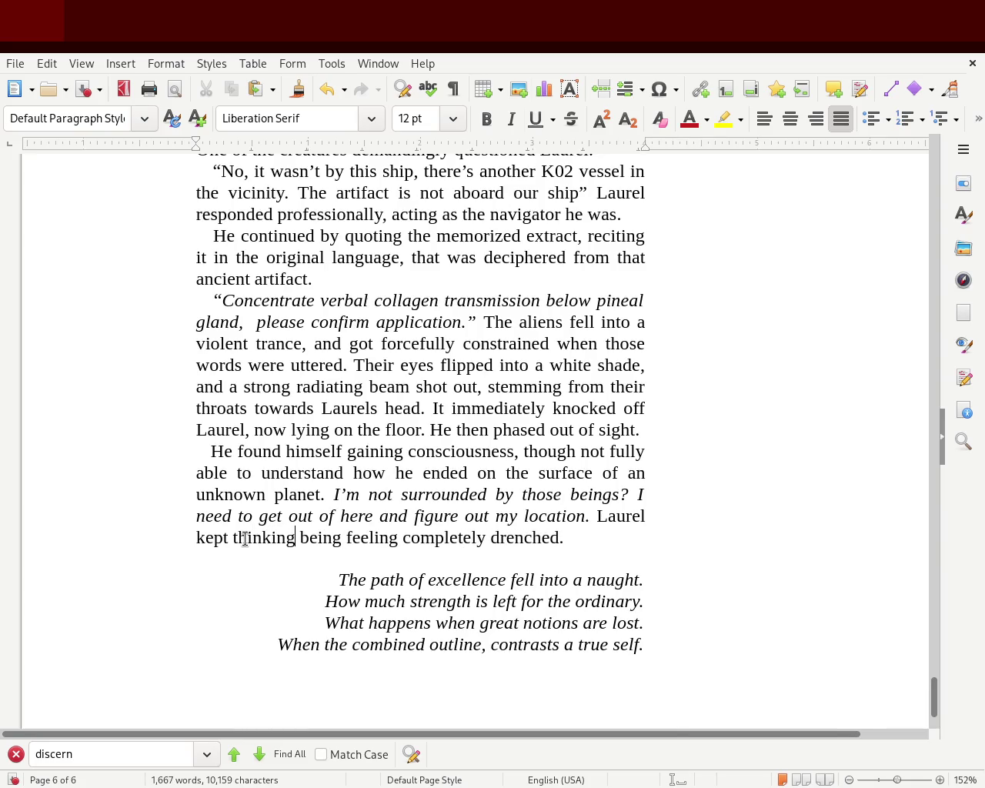
pyautogui.hotkey('ctrl', 's')
# Add a comma after 'thinking', insert 'while', and save again.
pyautogui.write(',')
pyautogui.press('Delete')
pyautogui.press('Delete')
pyautogui.press('Delete')
pyautogui.press('Delete')
pyautogui.press('Delete')
pyautogui.press('Delete')
pyautogui.write('while')
pyautogui.press('Delete')
pyautogui.press('Delete')
pyautogui.press('Delete')
pyautogui.press('Delete')
pyautogui.press('Delete')
pyautogui.press('Delete')
pyautogui.write('being')
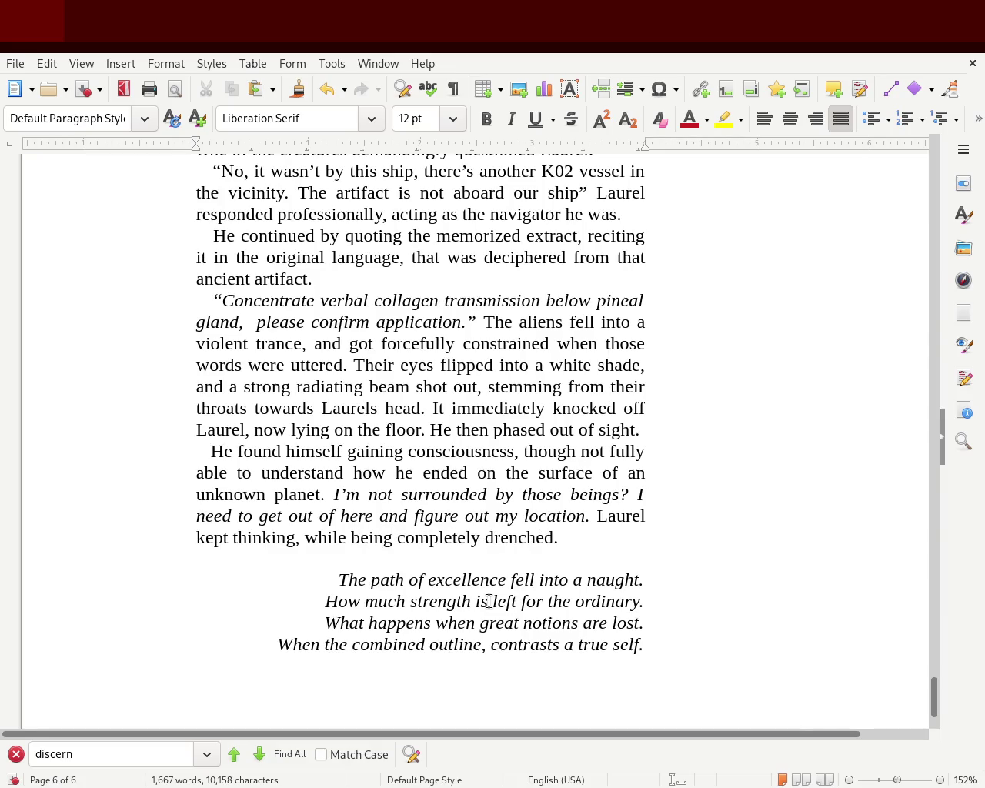
pyautogui.hotkey('ctrl', 's')
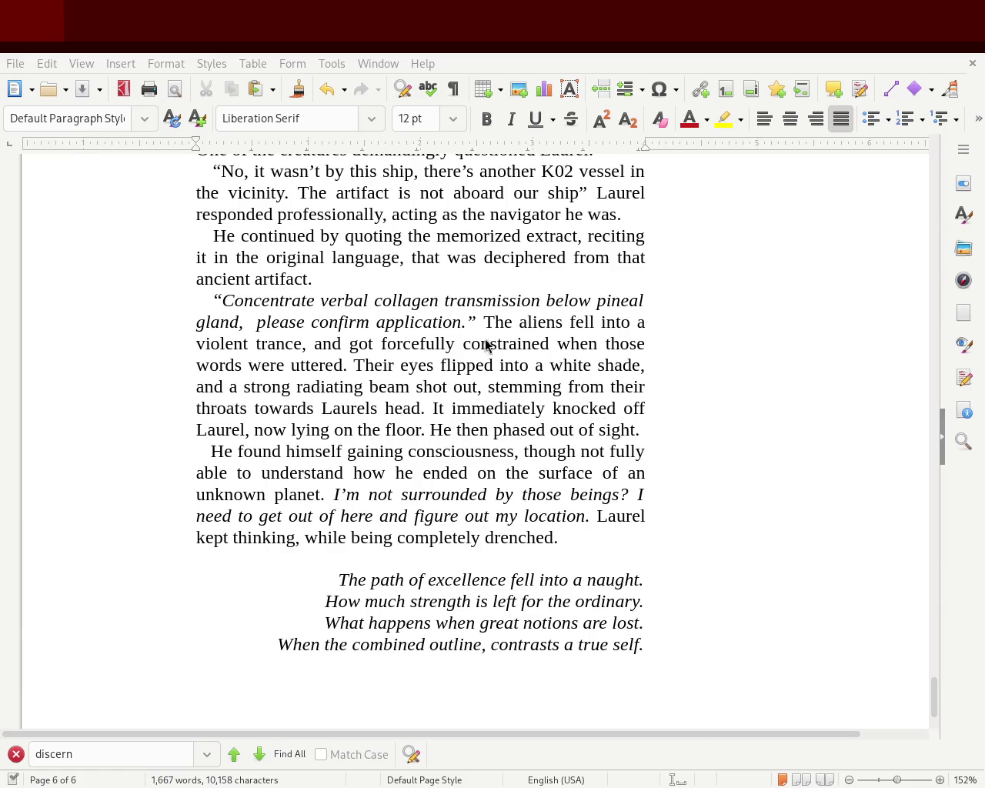
# Replace 'drenched' with 'drained' and 'being' with 'feeling'.
pyautogui.doubleClick(510, 538)
pyautogui.write('draine')
pyautogui.click(511, 473)
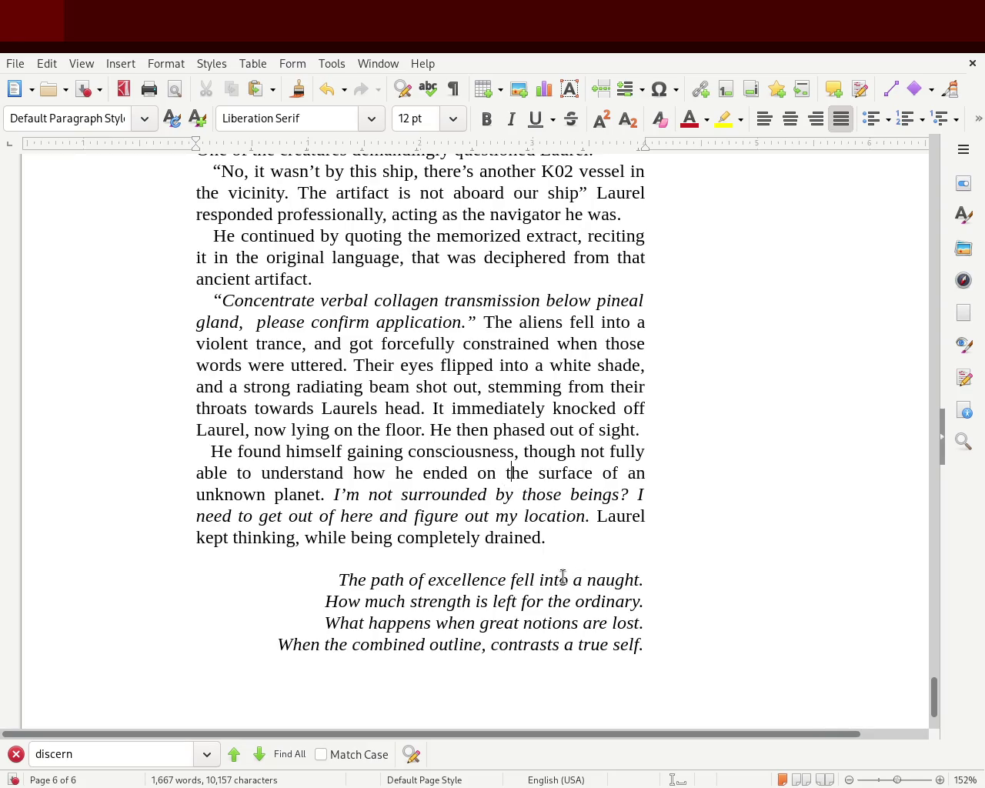
pyautogui.click(566, 546)
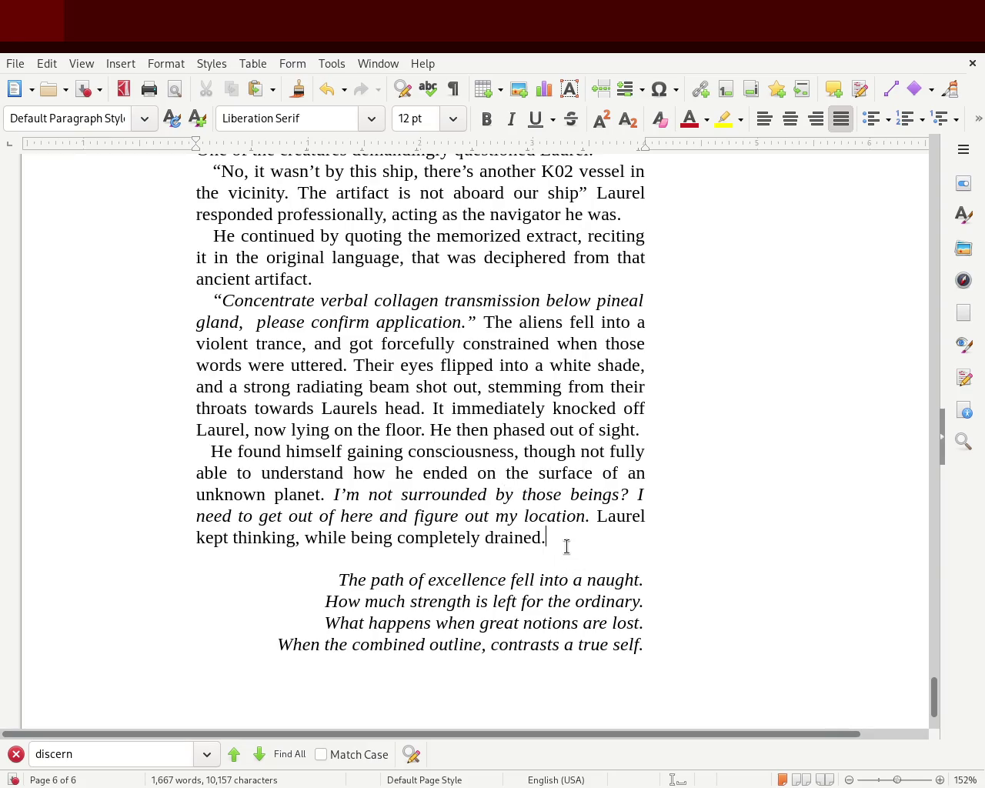
pyautogui.doubleClick(369, 538)
pyautogui.write('feeling')
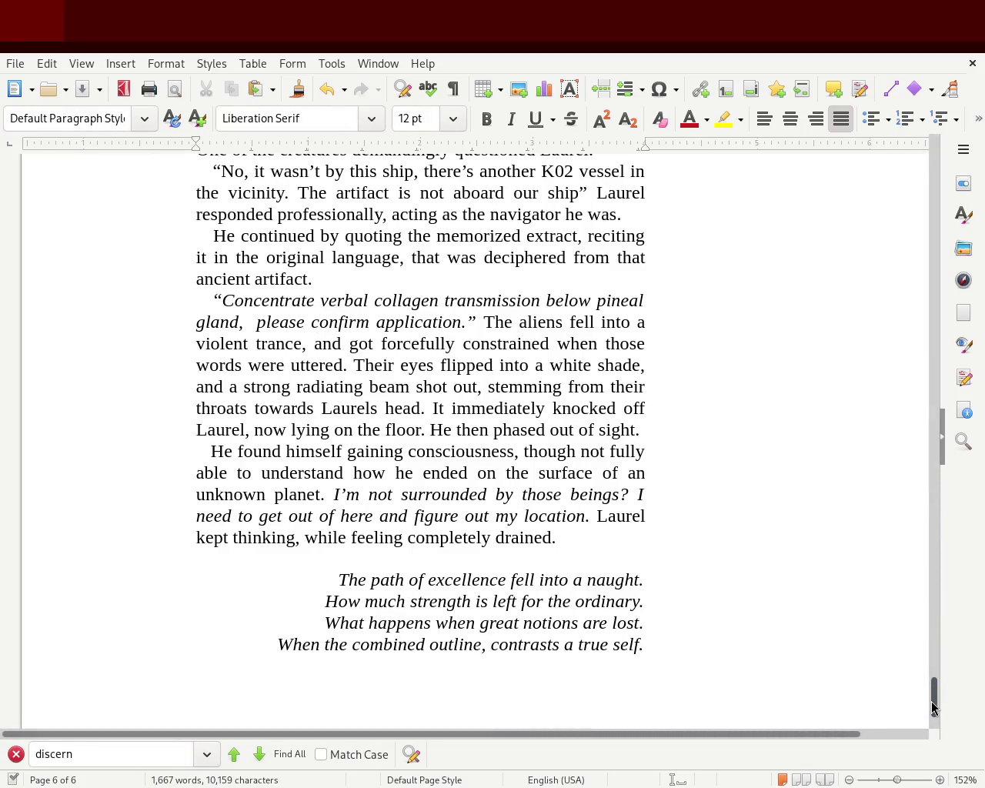
# Type 'GAME STARTS' on the empty line below the poem and make it bold.
pyautogui.scroll(-3, 931, 702)
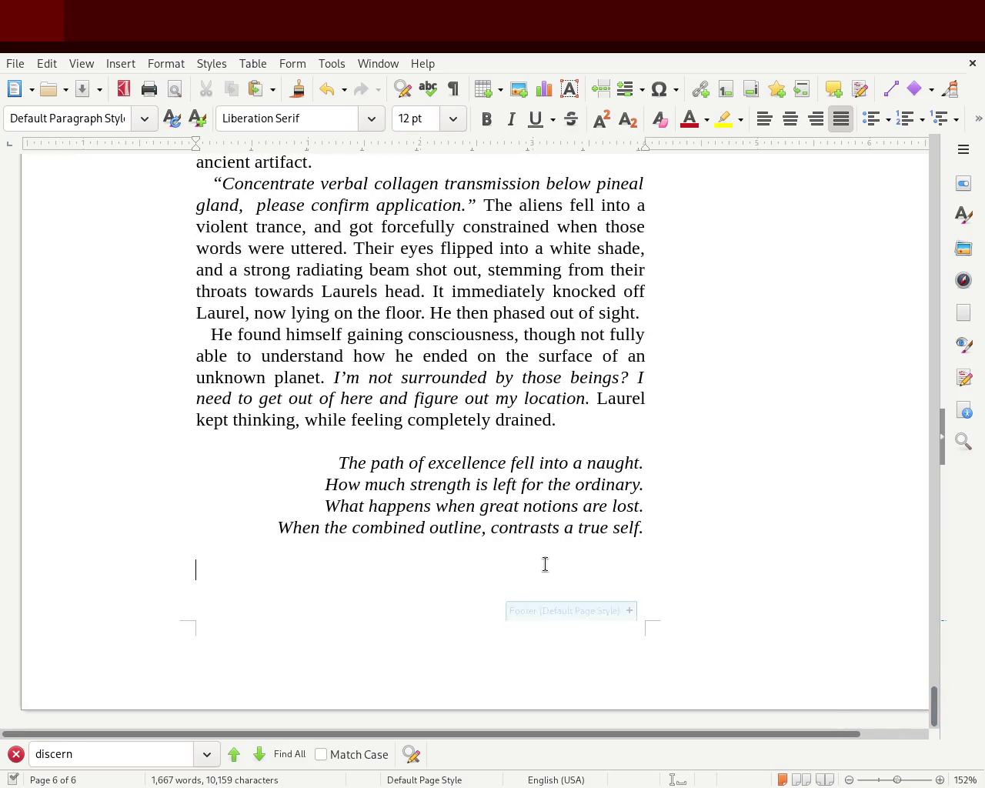
pyautogui.write('GAME STARTS')
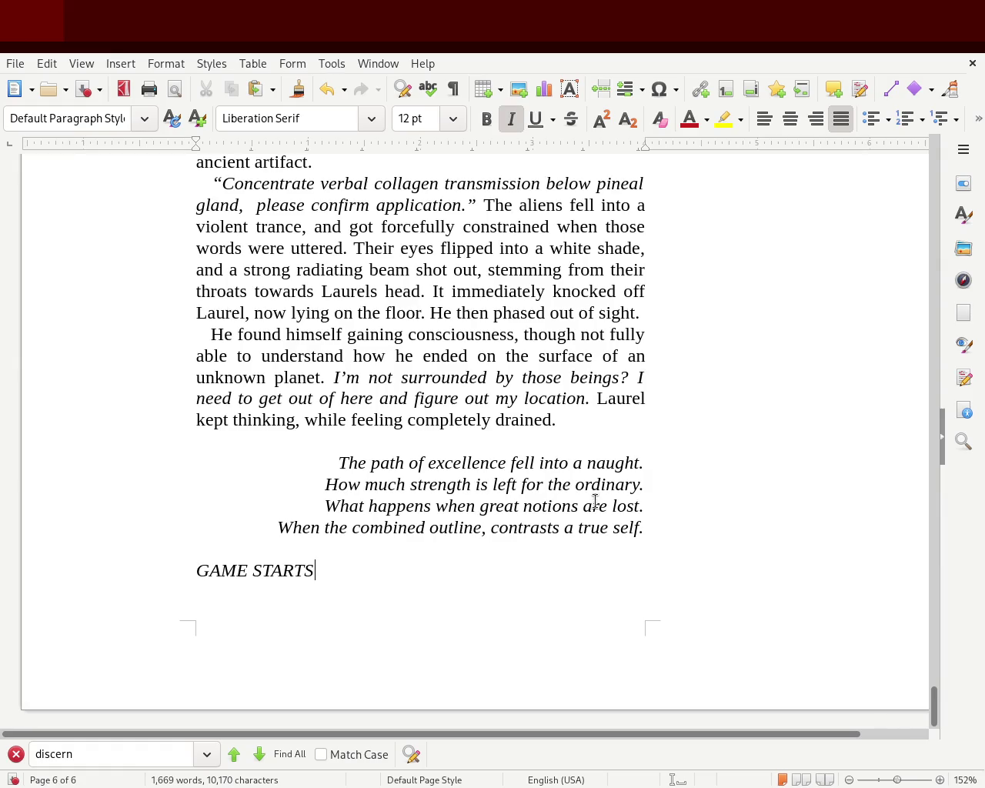
pyautogui.tripleClick(300, 569)
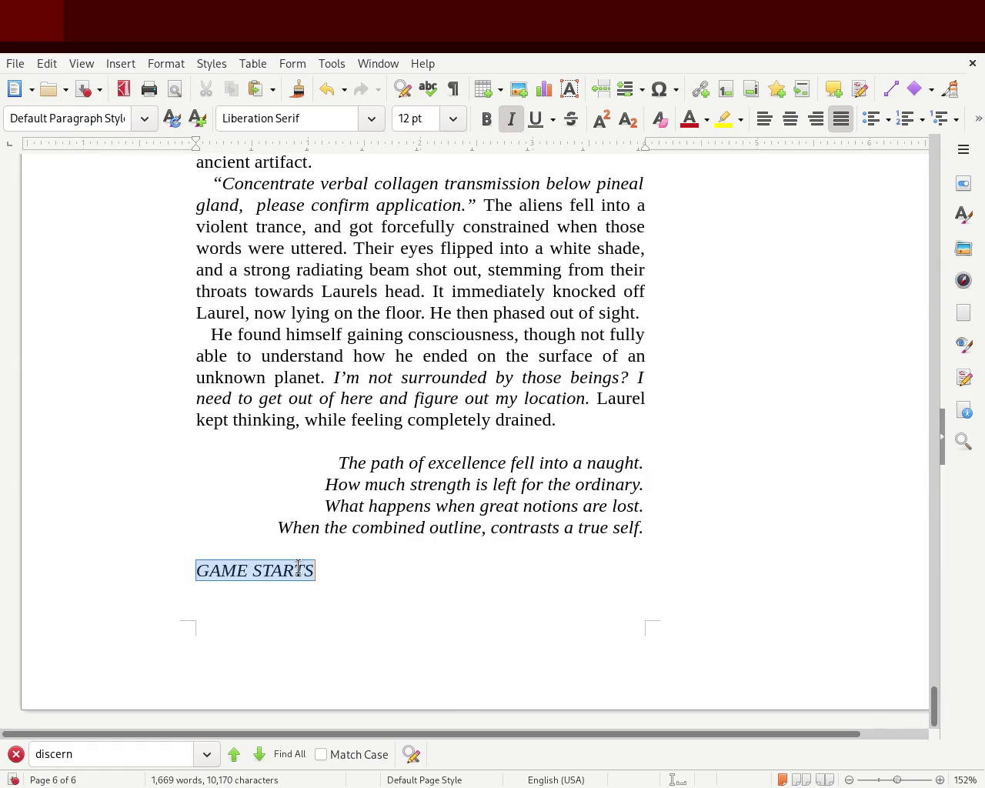
pyautogui.click(486, 119)
pyautogui.click(501, 506)
# Reselect the GAME STARTS line, then put the caret after 'drained.'.
pyautogui.moveTo(933, 700)
pyautogui.mouseDown()
pyautogui.moveTo(954, 312)
pyautogui.moveTo(945, 219)
pyautogui.moveTo(929, 622)
pyautogui.mouseUp()
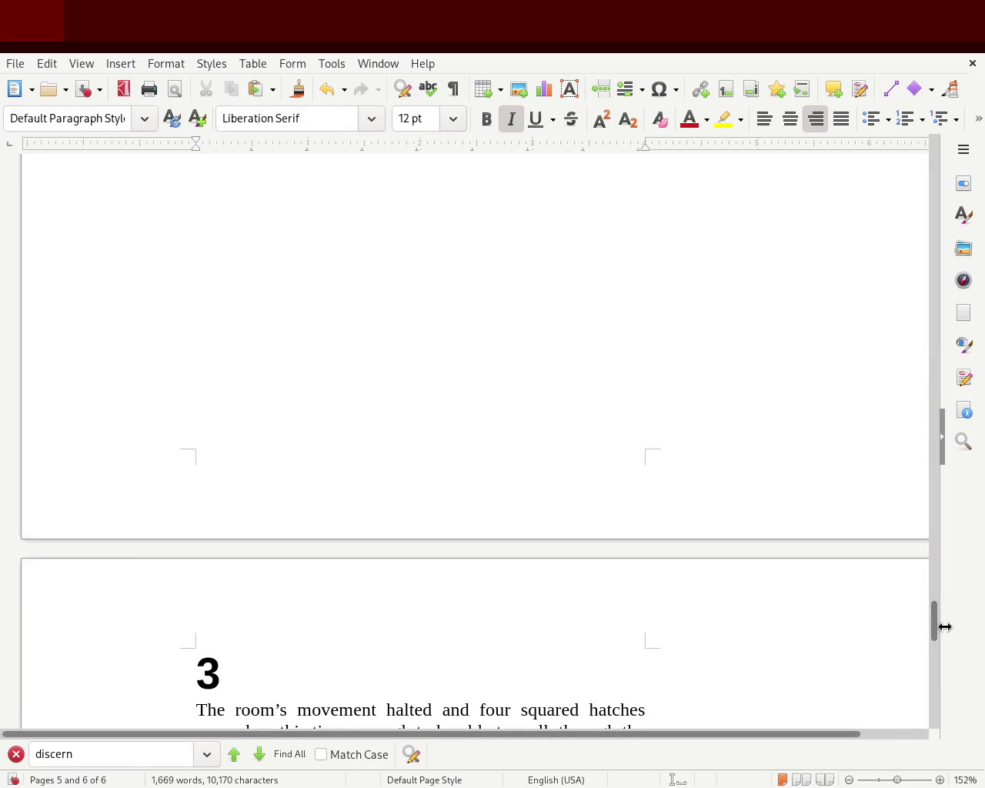
pyautogui.moveTo(934, 621)
pyautogui.mouseDown()
pyautogui.moveTo(932, 699)
pyautogui.moveTo(933, 154)
pyautogui.moveTo(928, 545)
pyautogui.moveTo(910, 711)
pyautogui.mouseUp()
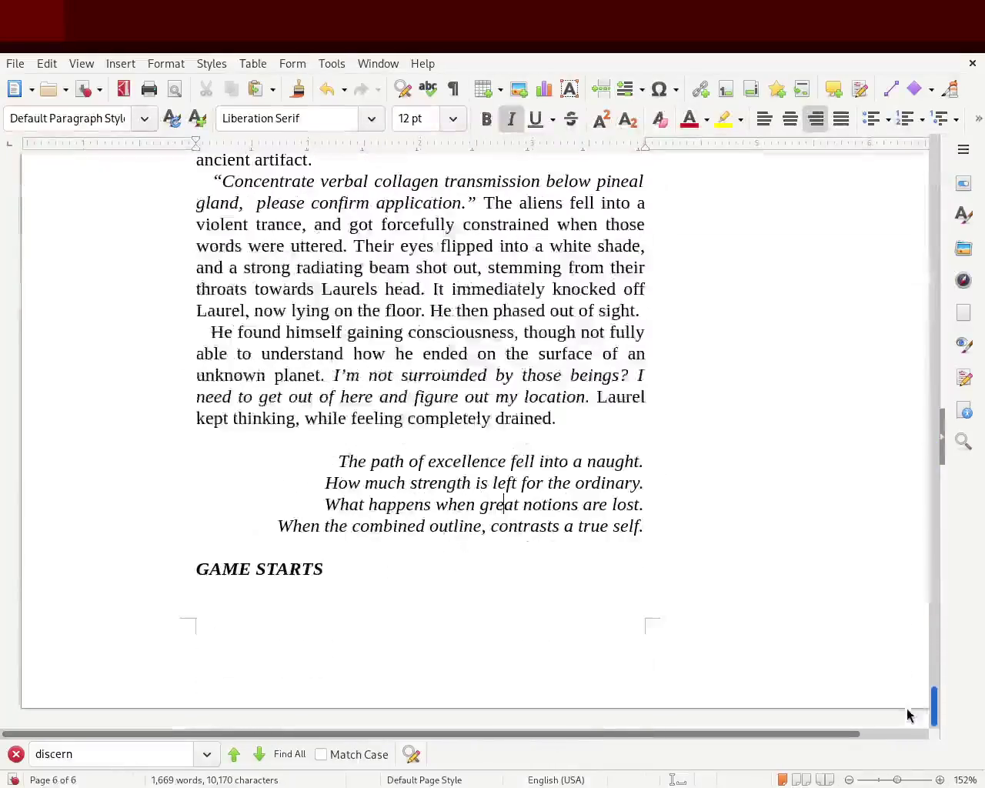
pyautogui.moveTo(368, 576); pyautogui.dragTo(324, 504)
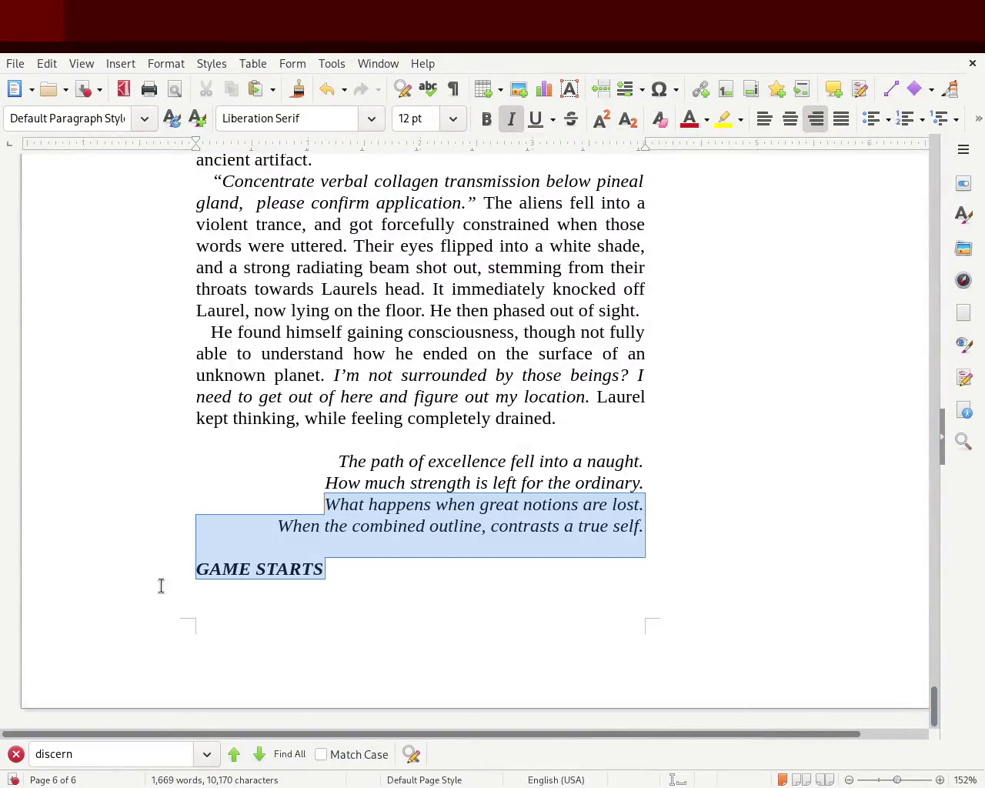
pyautogui.tripleClick(327, 568)
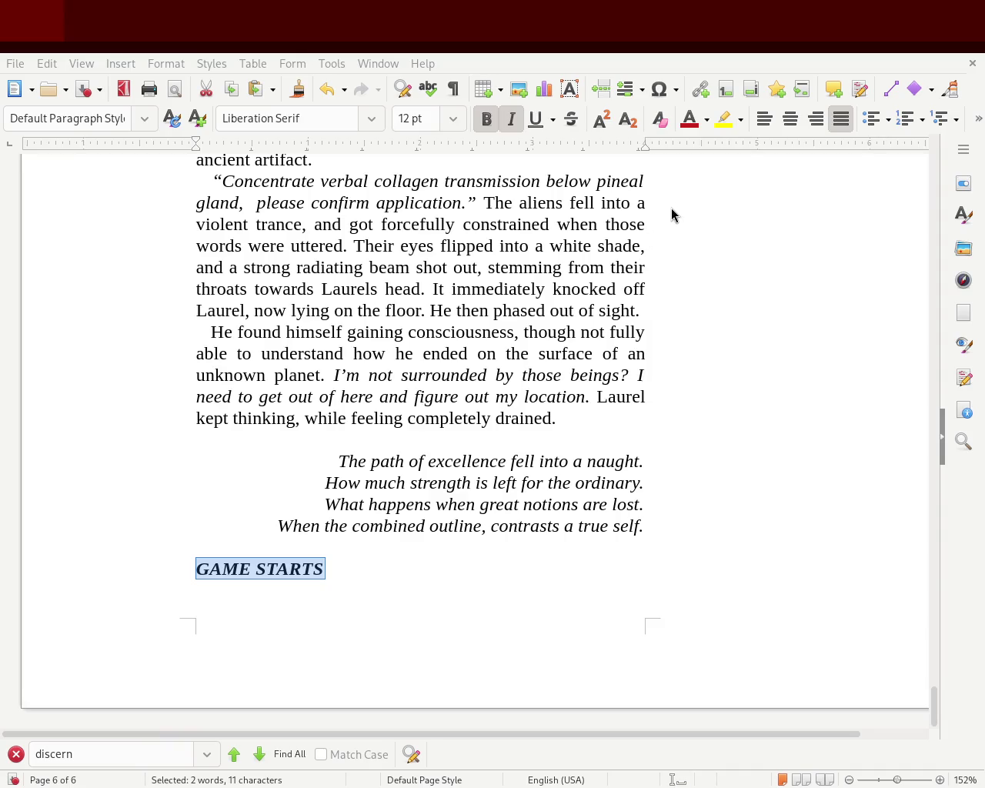
pyautogui.click(603, 422)
# Start a new paragraph: 'It's highly likely that they try to target the other K02 vessel'.
pyautogui.press('Return')
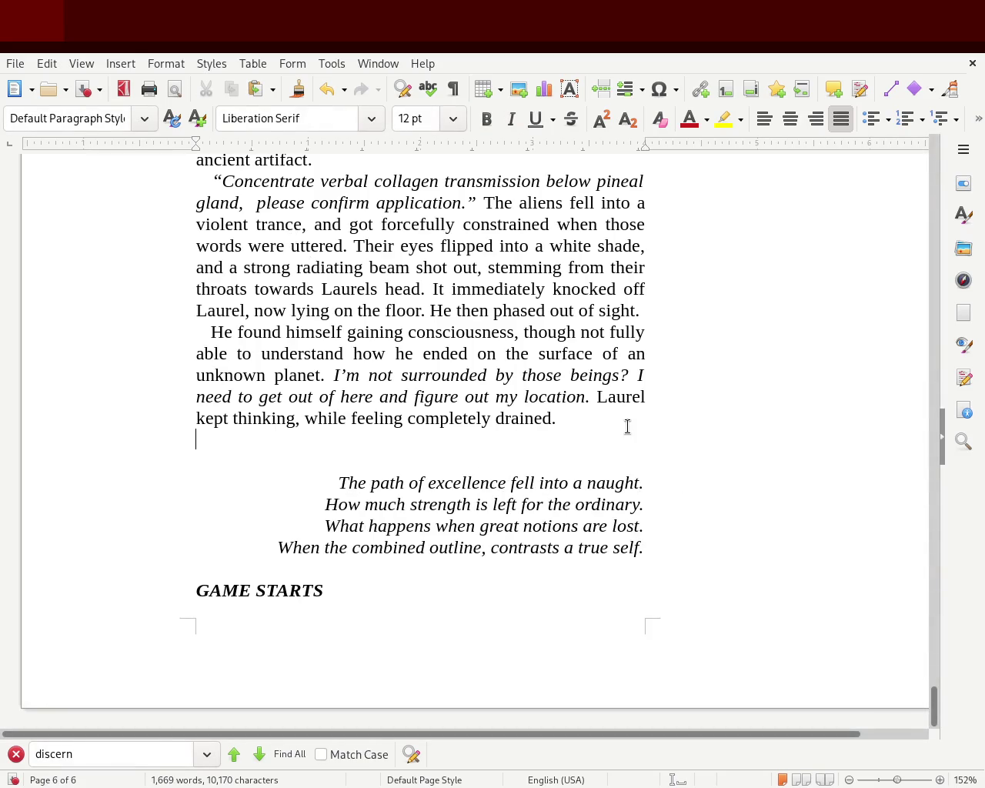
pyautogui.write("It's huig")
pyautogui.press('BackSpace')
pyautogui.press('BackSpace')
pyautogui.press('BackSpace')
pyautogui.write('ighly lik')
pyautogui.press('BackSpace')
pyautogui.write('l')
pyautogui.press('BackSpace')
pyautogui.write('kle y')
pyautogui.press('BackSpace')
pyautogui.press('BackSpace')
pyautogui.write('y that they ')
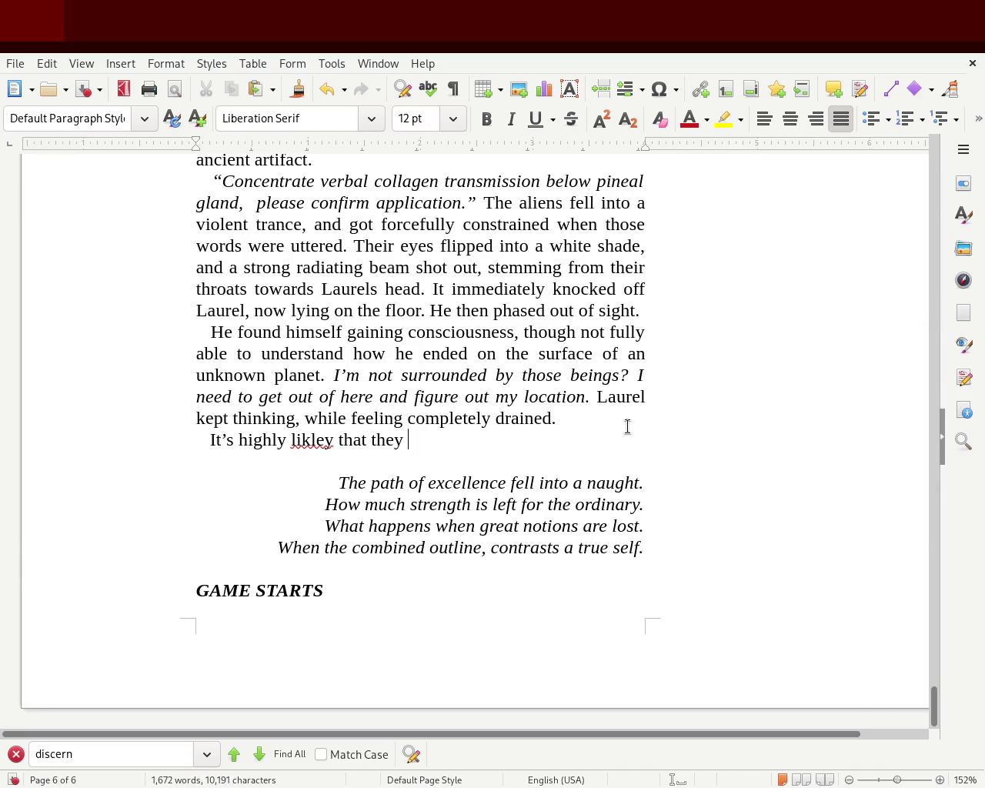
pyautogui.write('try to target the other K02 vessel')
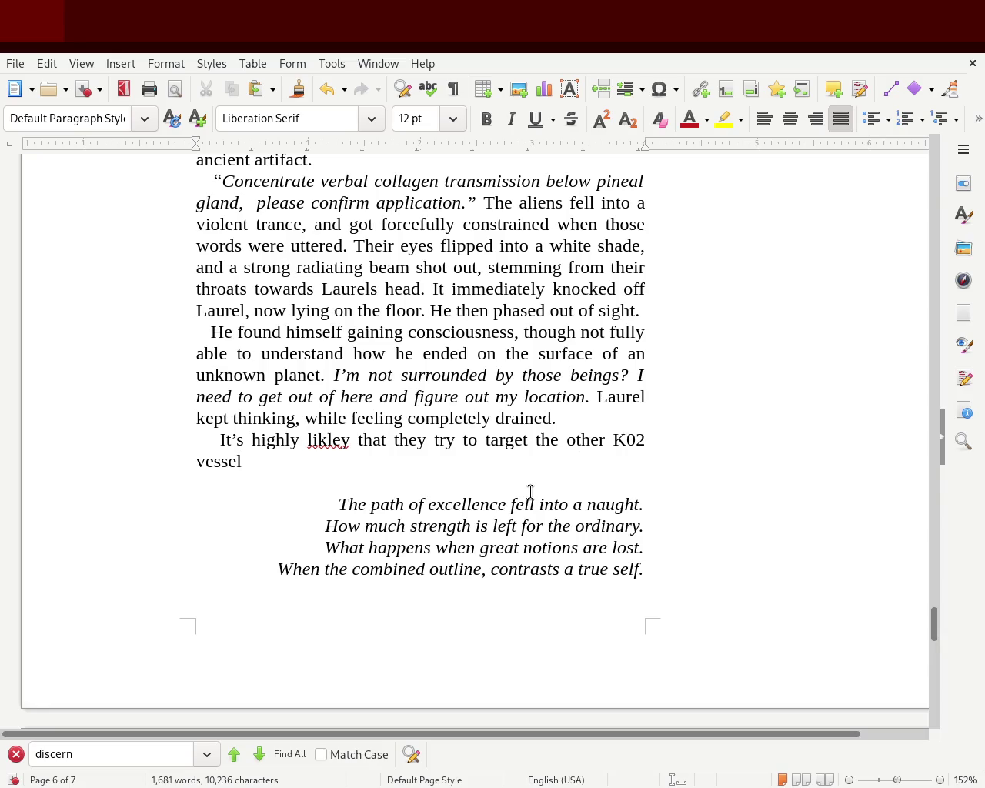
# Reword to 'likely they're targeting' and append 'containing that artifact.'.
pyautogui.doubleClick(318, 439)
pyautogui.write('likely')
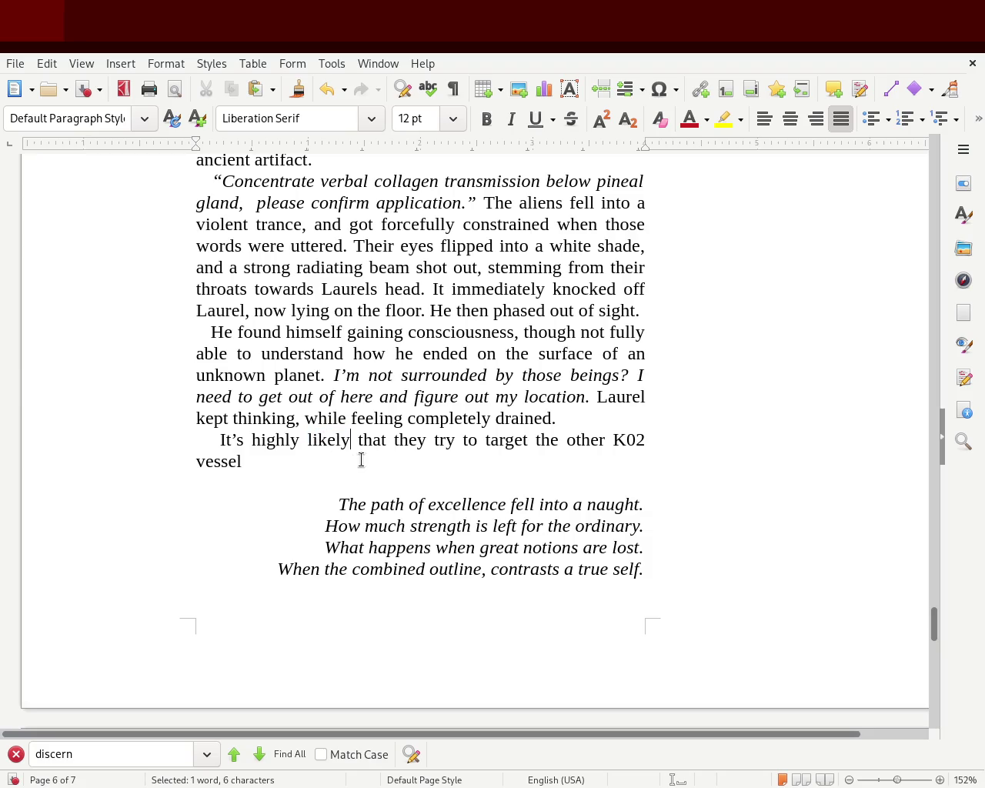
pyautogui.doubleClick(370, 440)
pyautogui.write("they're")
pyautogui.press('Delete')
pyautogui.press('Delete')
pyautogui.press('Delete')
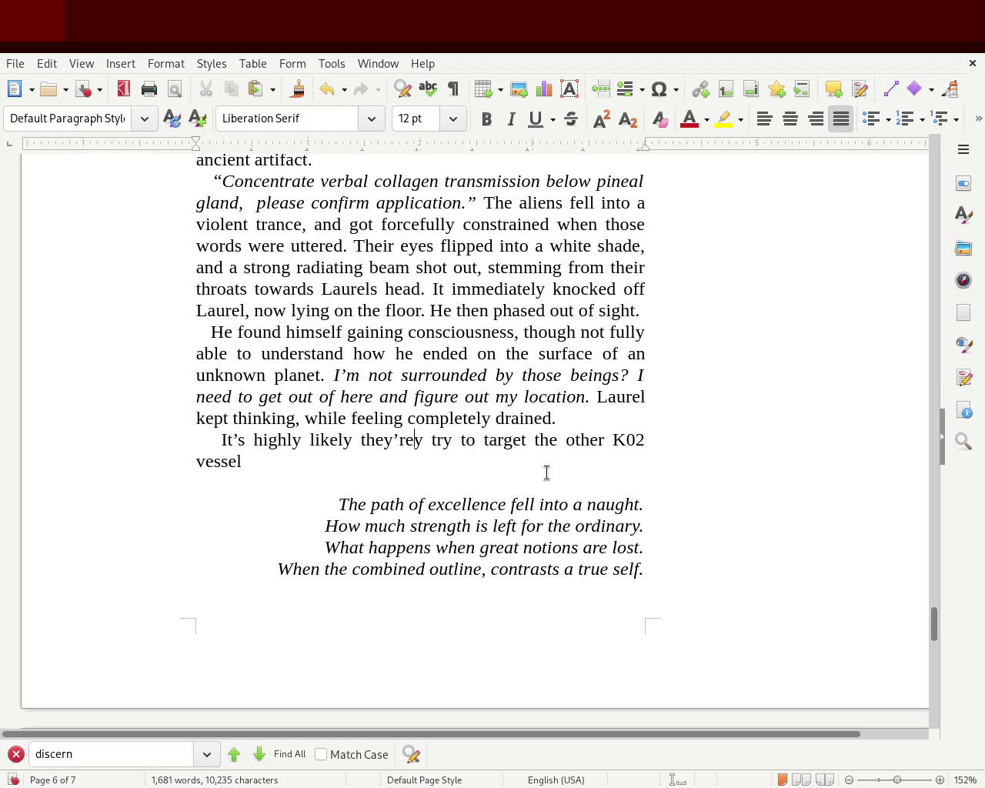
pyautogui.press('Delete')
pyautogui.press('Delete')
pyautogui.press('Delete')
pyautogui.press('Delete')
pyautogui.press('Delete')
pyautogui.press('Delete')
pyautogui.press('Delete')
pyautogui.press('Delete')
pyautogui.press('Right')
pyautogui.press('Right')
pyautogui.press('Right')
pyautogui.press('Right')
pyautogui.press('Right')
pyautogui.press('Right')
pyautogui.press('Right')
pyautogui.write('eting')
pyautogui.press('Right')
pyautogui.press('Right')
pyautogui.press('Right')
pyautogui.press('Right')
pyautogui.press('Right')
pyautogui.press('Right')
pyautogui.press('Right')
pyautogui.press('Right')
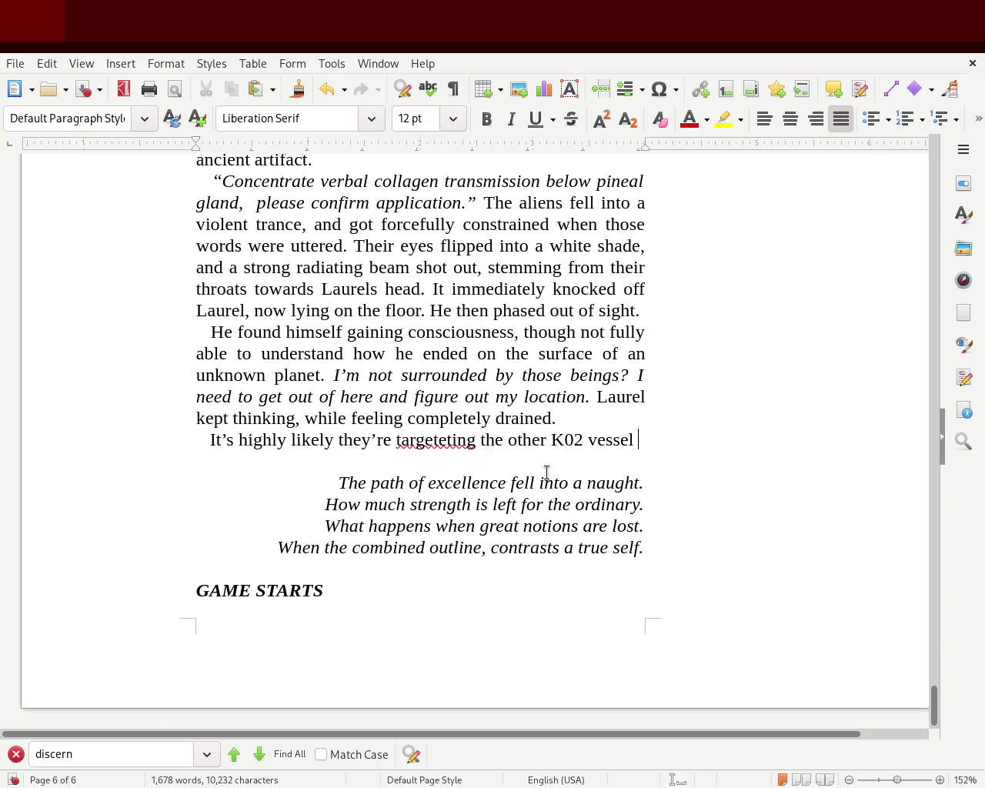
pyautogui.write('containg that artica')
pyautogui.press('BackSpace')
pyautogui.press('BackSpace')
pyautogui.write('fact.')
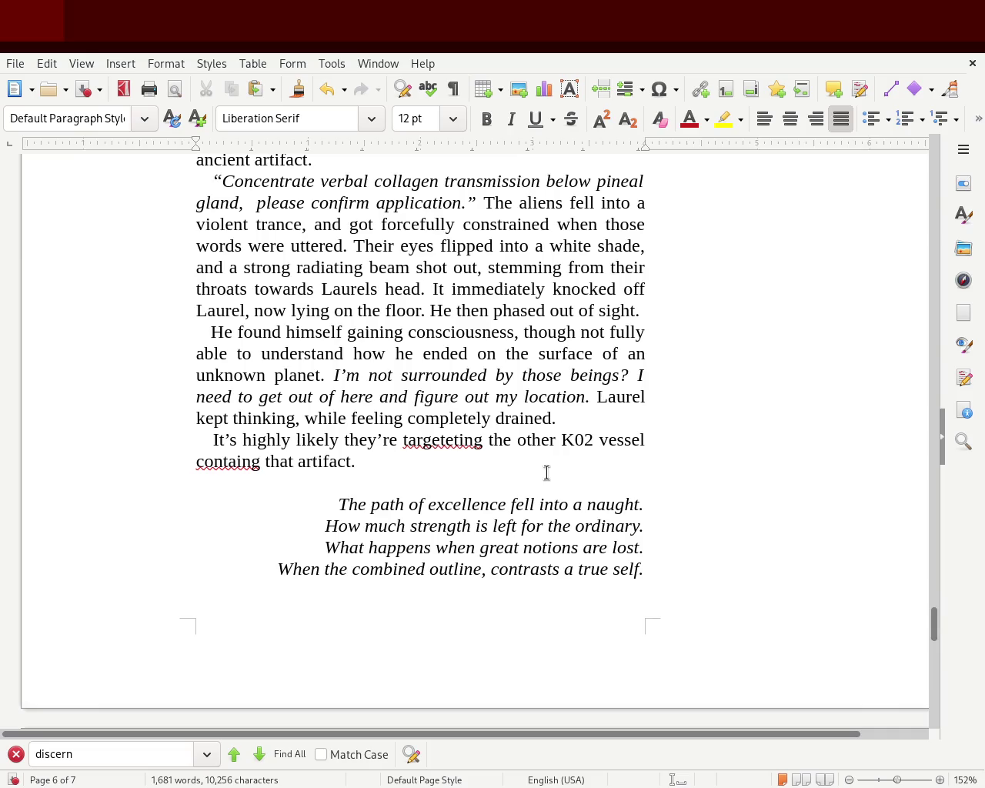
# Fix 'targeteting' to 'targeting' and replace 'containing' with 'carrying'.
pyautogui.doubleClick(425, 445)
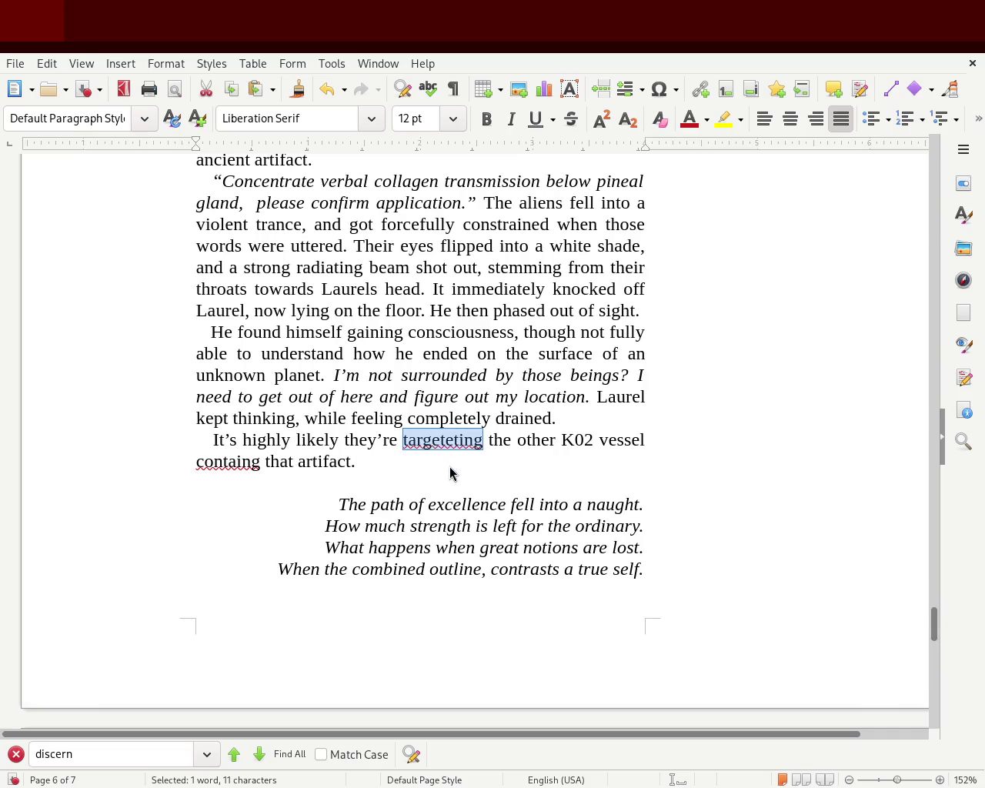
pyautogui.write('targeting')
pyautogui.doubleClick(233, 463)
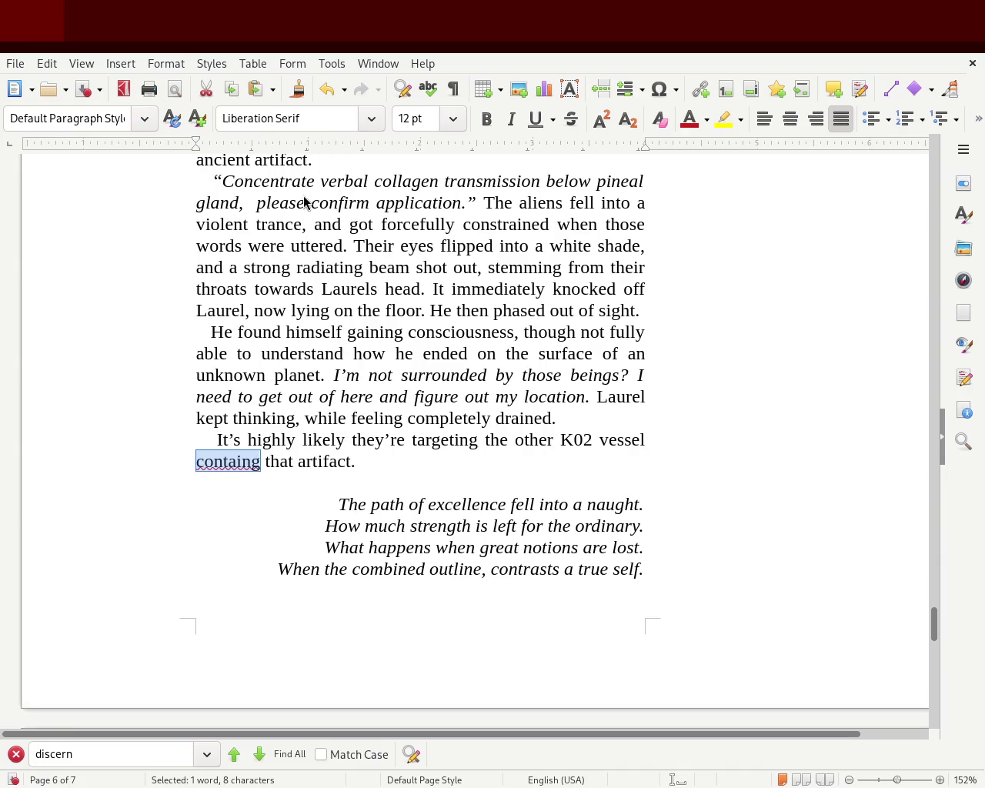
pyautogui.click(211, 466)
pyautogui.doubleClick(211, 466)
pyautogui.write('cary')
pyautogui.press('BackSpace')
pyautogui.press('BackSpace')
pyautogui.write('ry')
pyautogui.press('BackSpace')
pyautogui.write('ry')
pyautogui.press('Return')
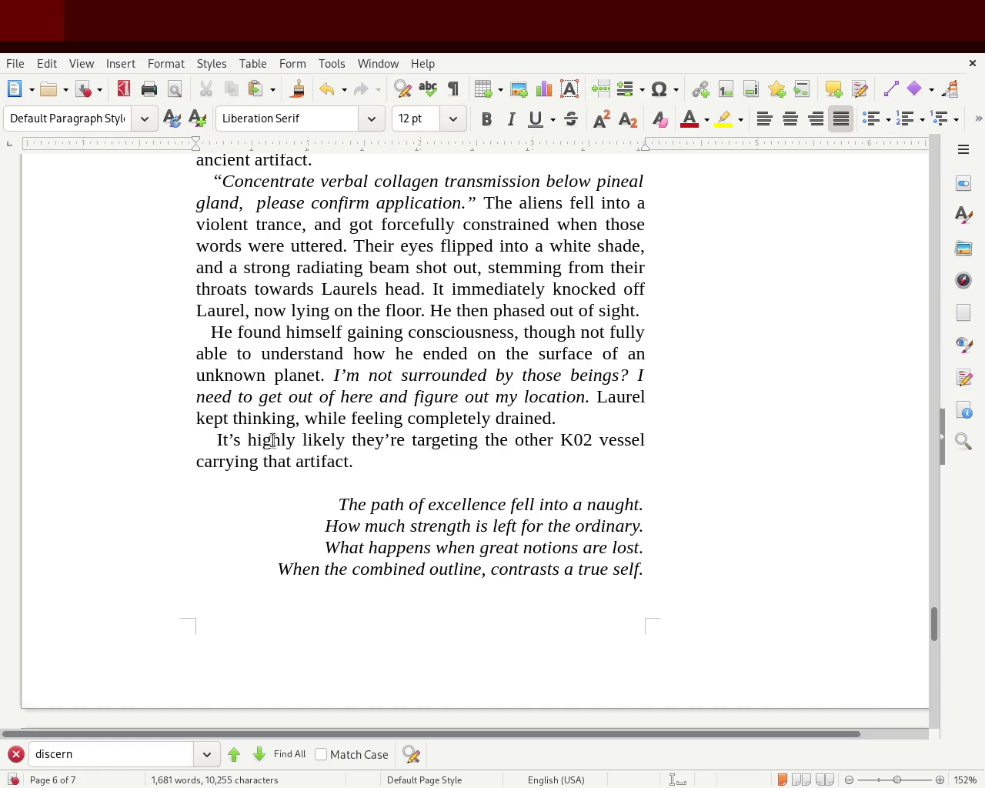
# Insert 'ancient alien' before 'artifact' and save the document.
pyautogui.click(296, 464)
pyautogui.write('acient')
pyautogui.press('BackSpace')
pyautogui.press('BackSpace')
pyautogui.press('BackSpace')
pyautogui.write('n')
pyautogui.press('BackSpace')
pyautogui.press('BackSpace')
pyautogui.write('ncient alien')
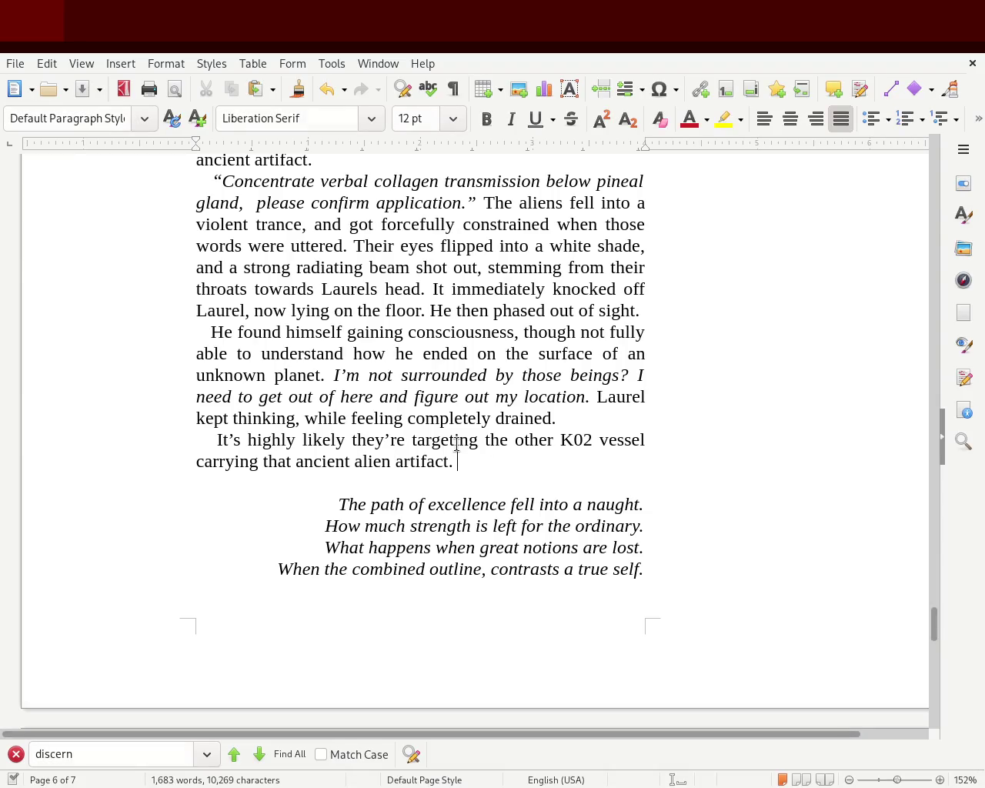
pyautogui.hotkey('ctrl', 's')
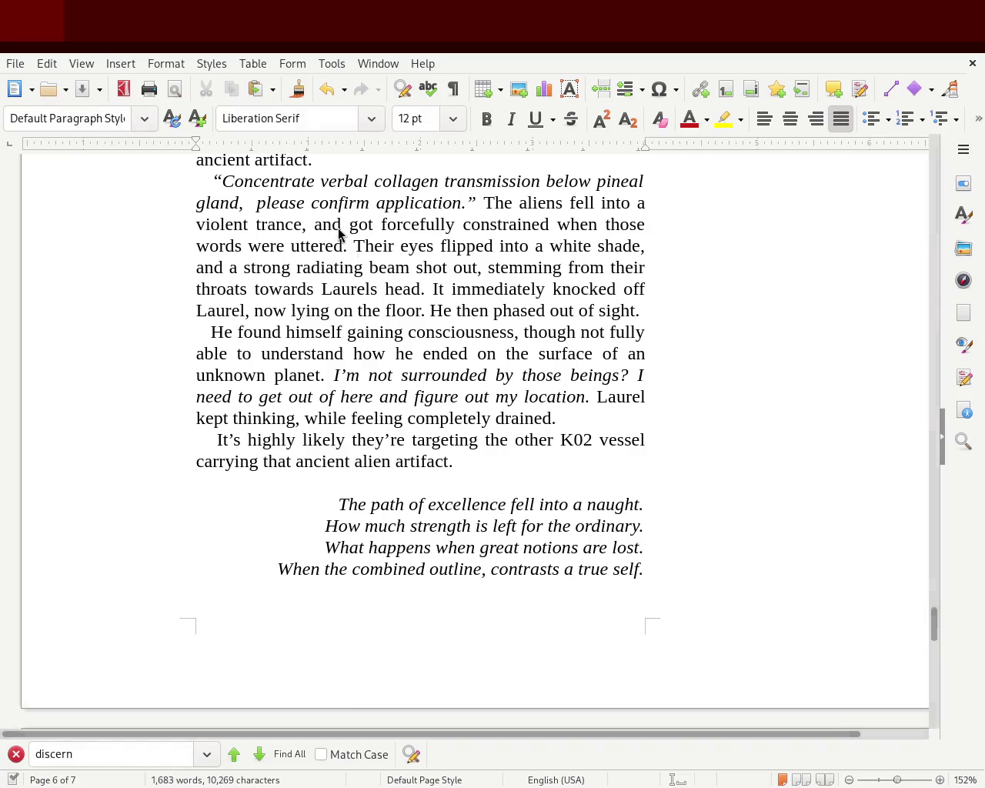
# Scroll through the story to check the K02 vessel paragraph and closing verse on page 6.
pyautogui.moveTo(932, 631)
pyautogui.mouseDown()
pyautogui.moveTo(950, 582)
pyautogui.moveTo(941, 451)
pyautogui.moveTo(954, 417)
pyautogui.moveTo(959, 315)
pyautogui.moveTo(948, 112)
pyautogui.moveTo(936, 143)
pyautogui.moveTo(933, 250)
pyautogui.mouseUp()
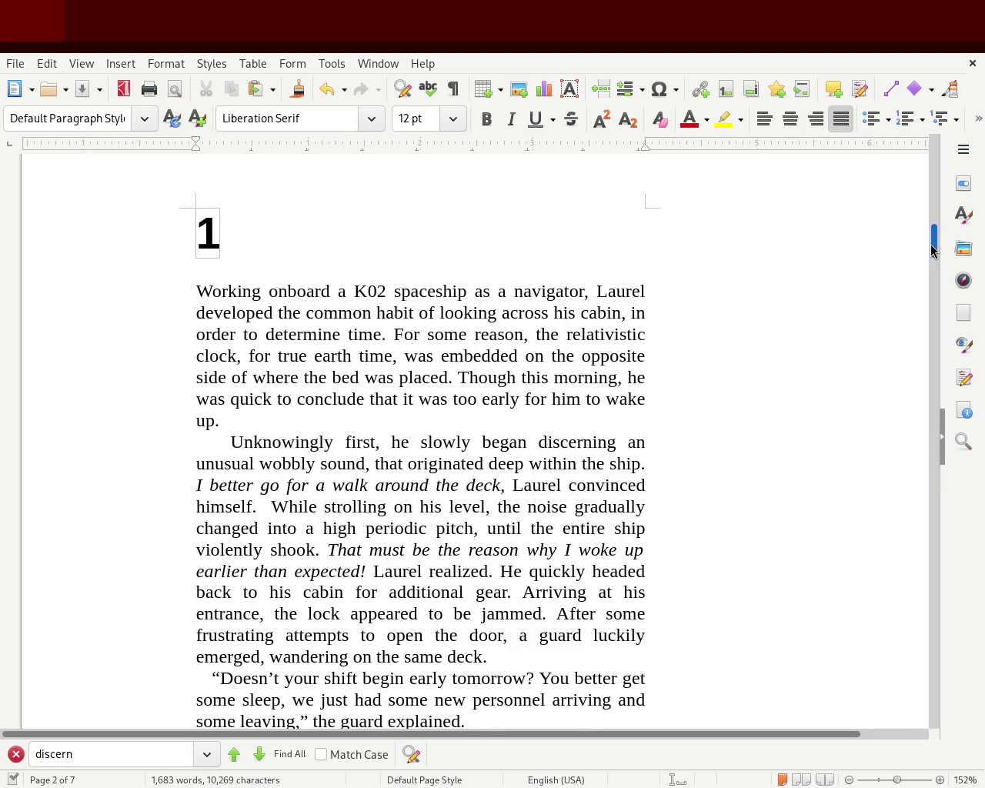
pyautogui.moveTo(932, 250); pyautogui.dragTo(932, 259)
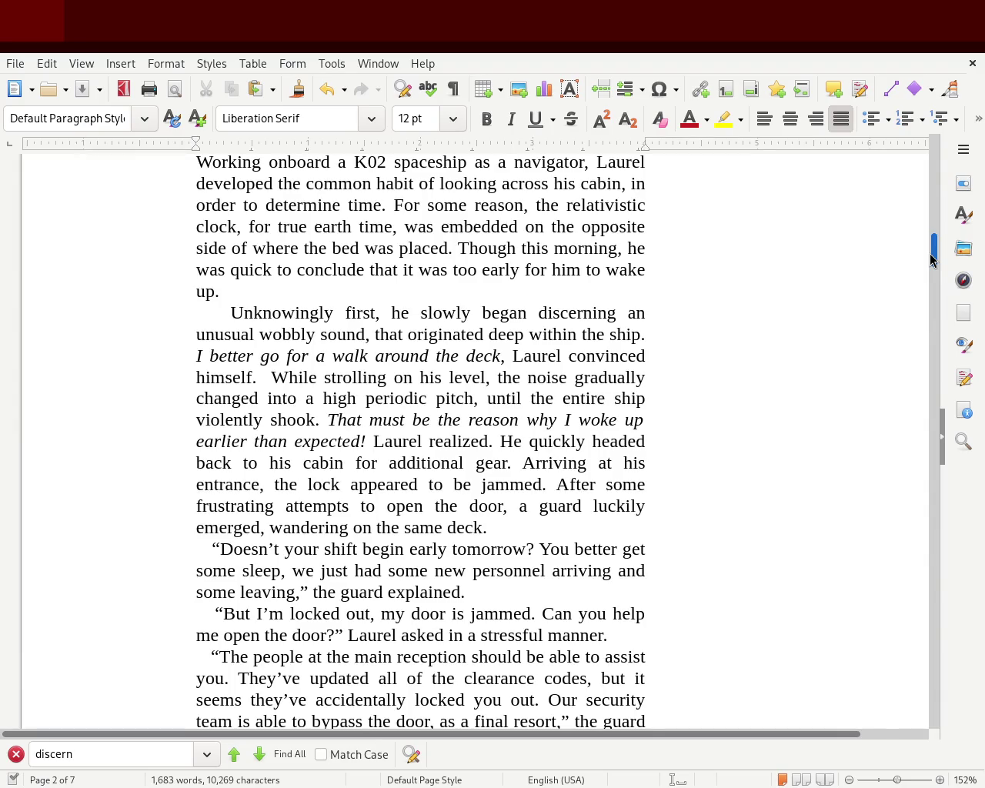
pyautogui.moveTo(931, 260); pyautogui.dragTo(932, 263)
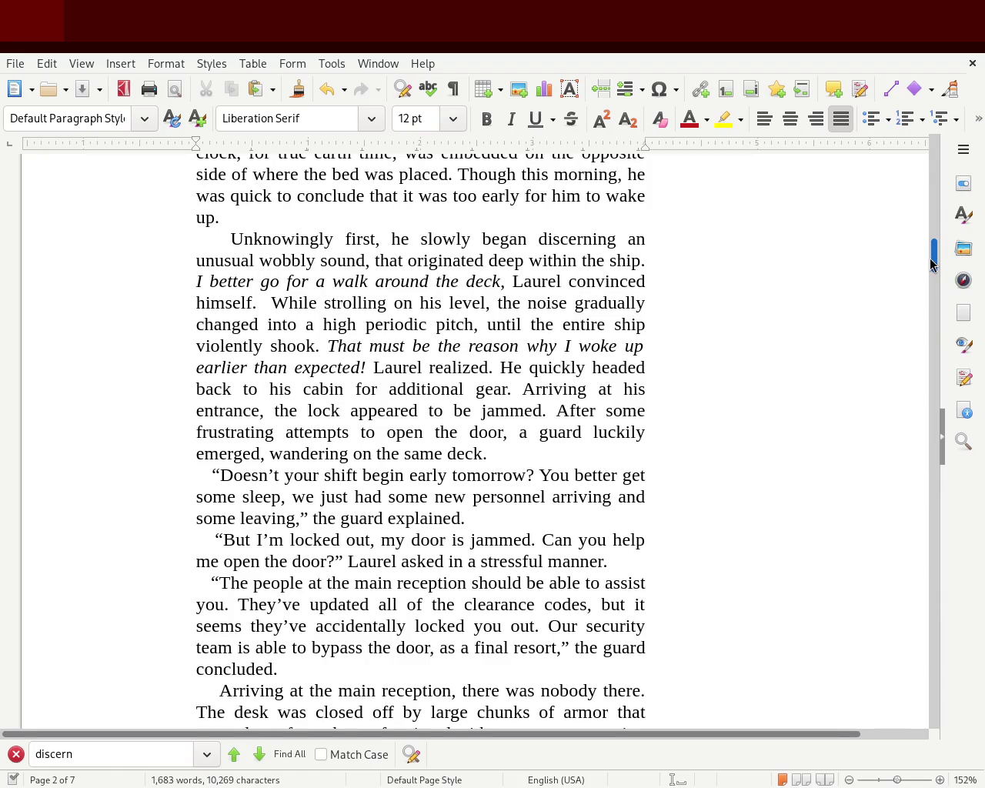
pyautogui.moveTo(930, 258); pyautogui.dragTo(930, 263)
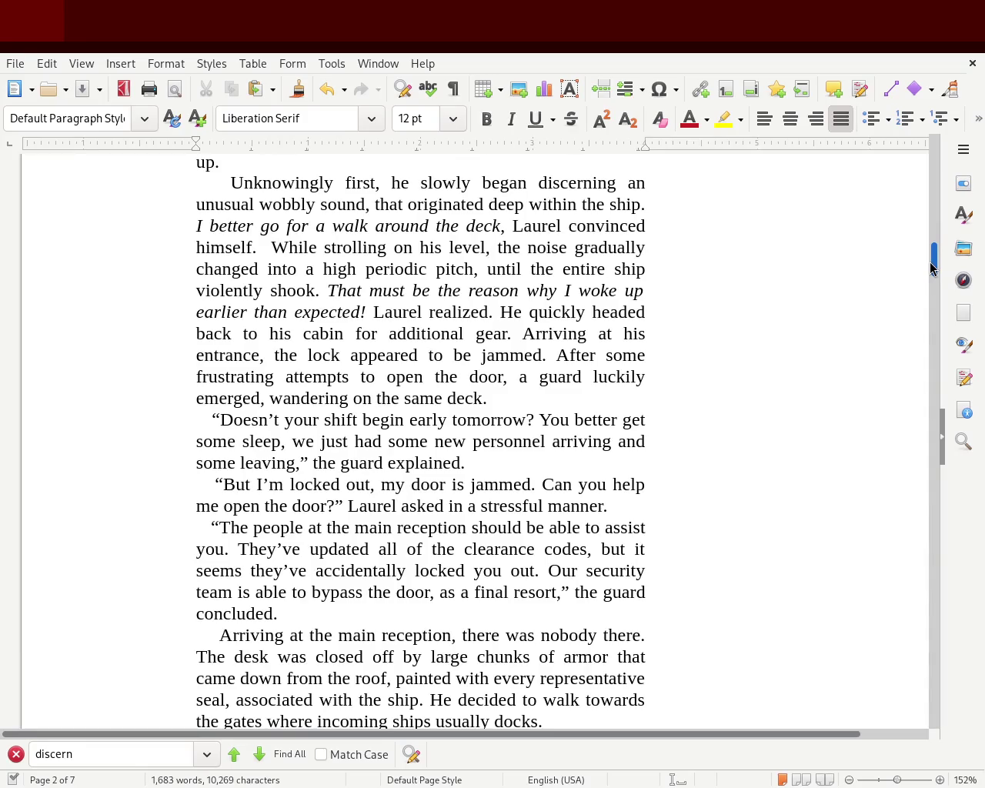
pyautogui.moveTo(929, 262)
pyautogui.mouseDown()
pyautogui.moveTo(922, 641)
pyautogui.moveTo(923, 622)
pyautogui.mouseUp()
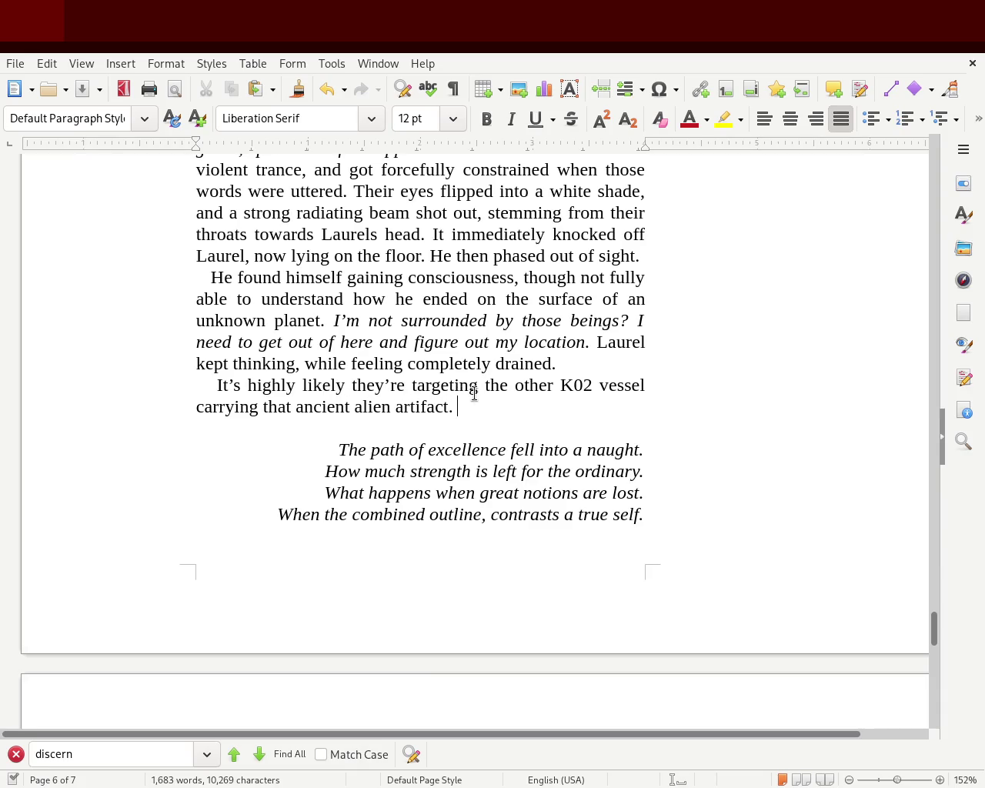
# Italicize the K02 paragraph, then start upright narration 'Laurel was conf' at its end.
pyautogui.moveTo(468, 407); pyautogui.dragTo(120, 386)
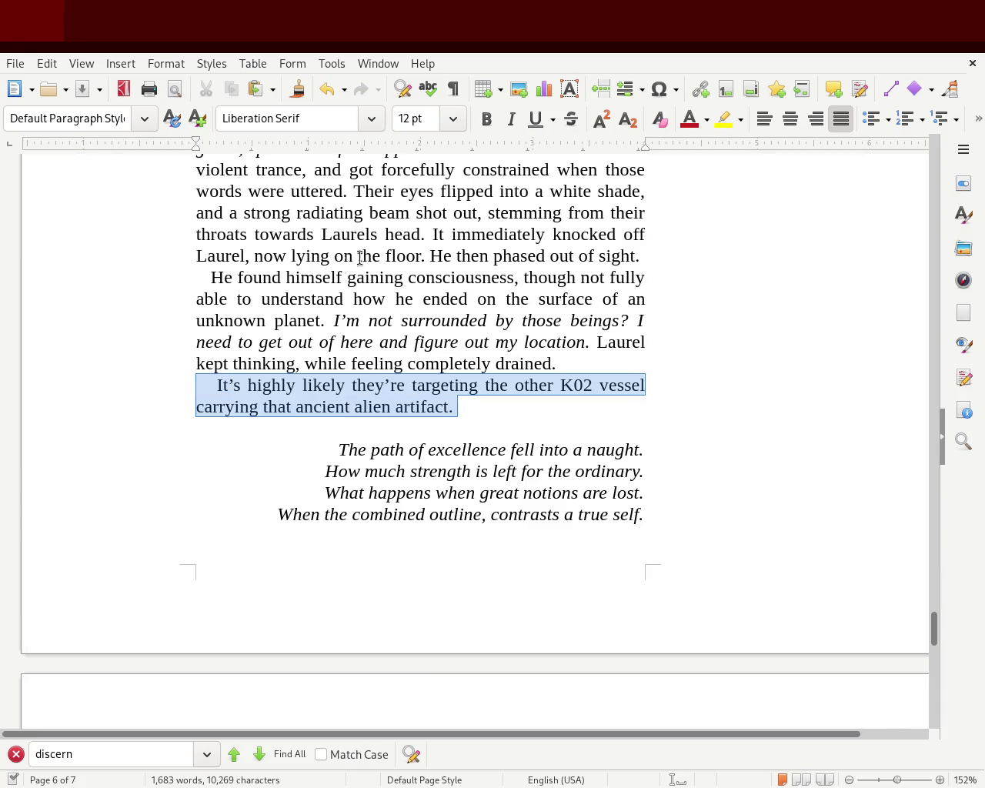
pyautogui.click(511, 118)
pyautogui.click(516, 416)
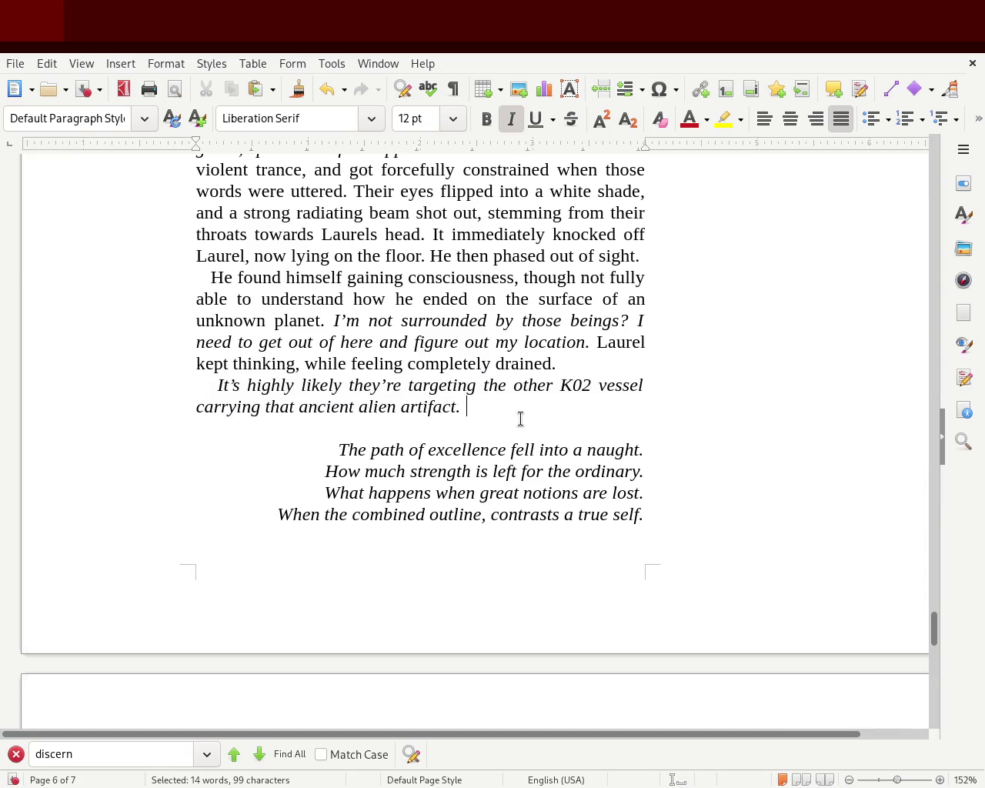
pyautogui.click(511, 119)
pyautogui.write('C')
pyautogui.press('BackSpace')
pyautogui.write('Laurel was conf')
pyautogui.press('BackSpace')
pyautogui.press('BackSpace')
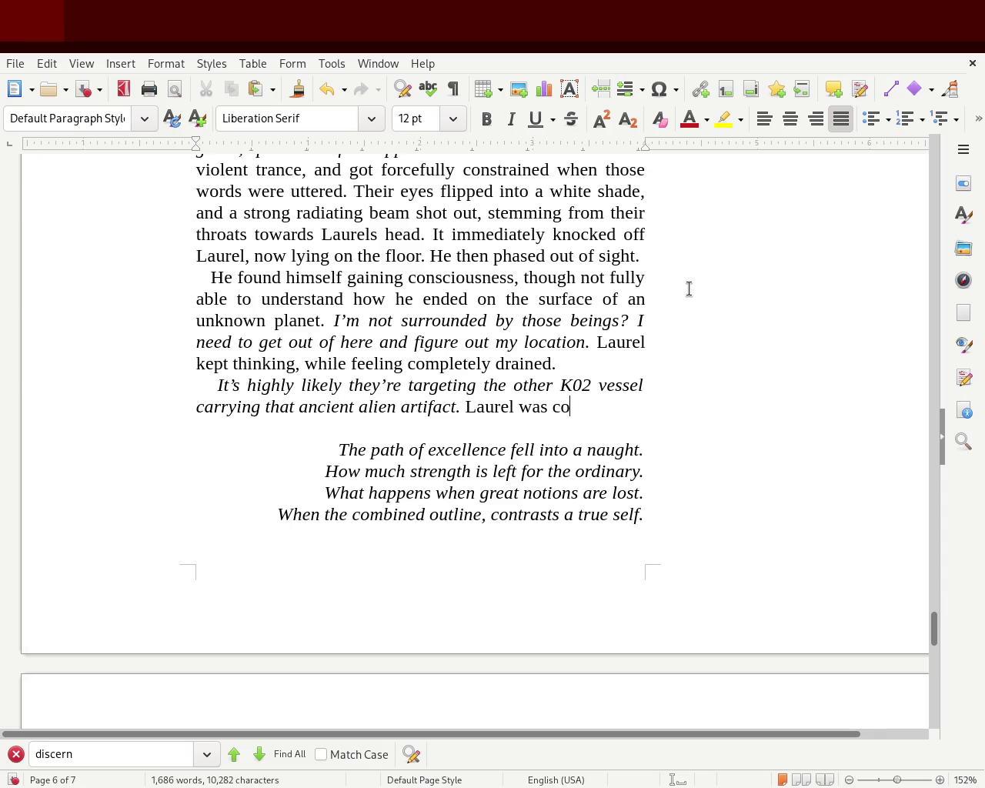
# Move the 'Laurel was' narration to the paragraph start and extend it to 'convinced that … was'.
pyautogui.moveTo(465, 407); pyautogui.dragTo(562, 405)
pyautogui.hotkey('ctrl', 'x')
pyautogui.click(180, 380)
pyautogui.hotkey('ctrl', 'v')
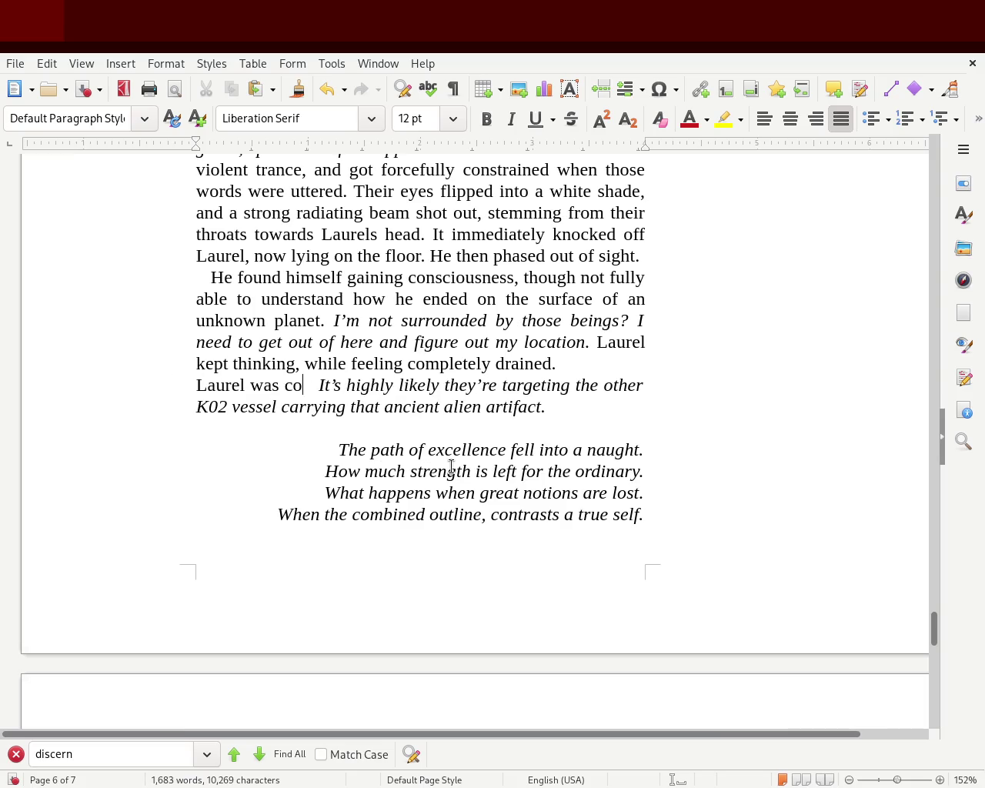
pyautogui.press('BackSpace')
pyautogui.press('BackSpace')
pyautogui.write('con')
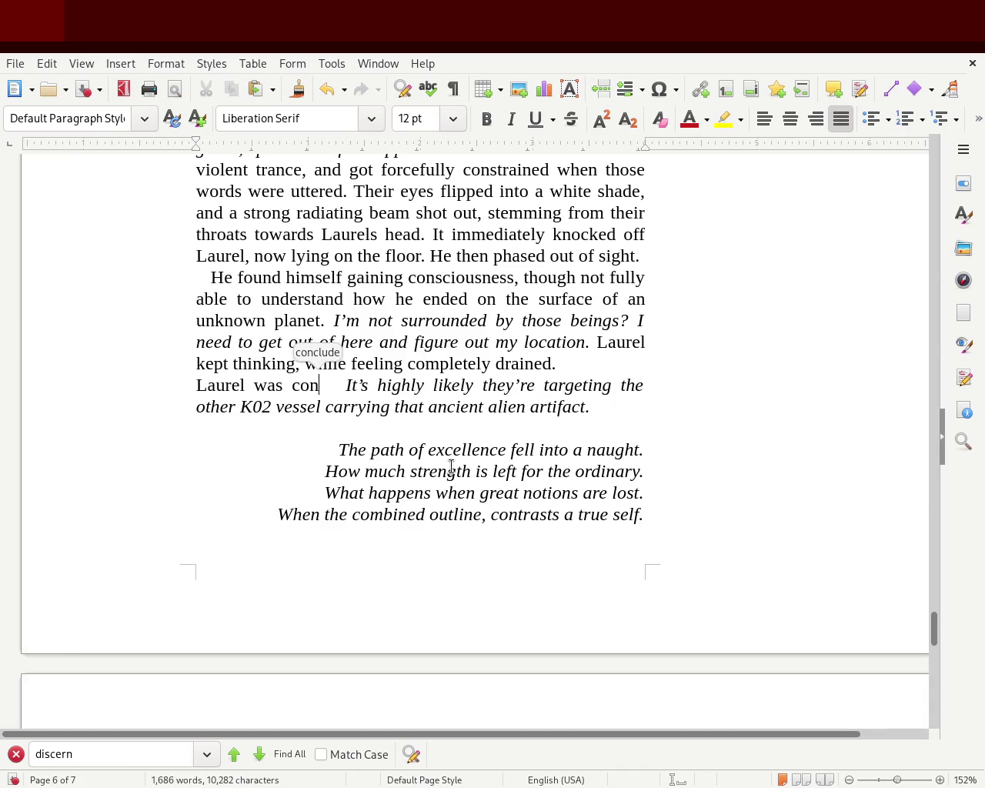
pyautogui.write('vinced th')
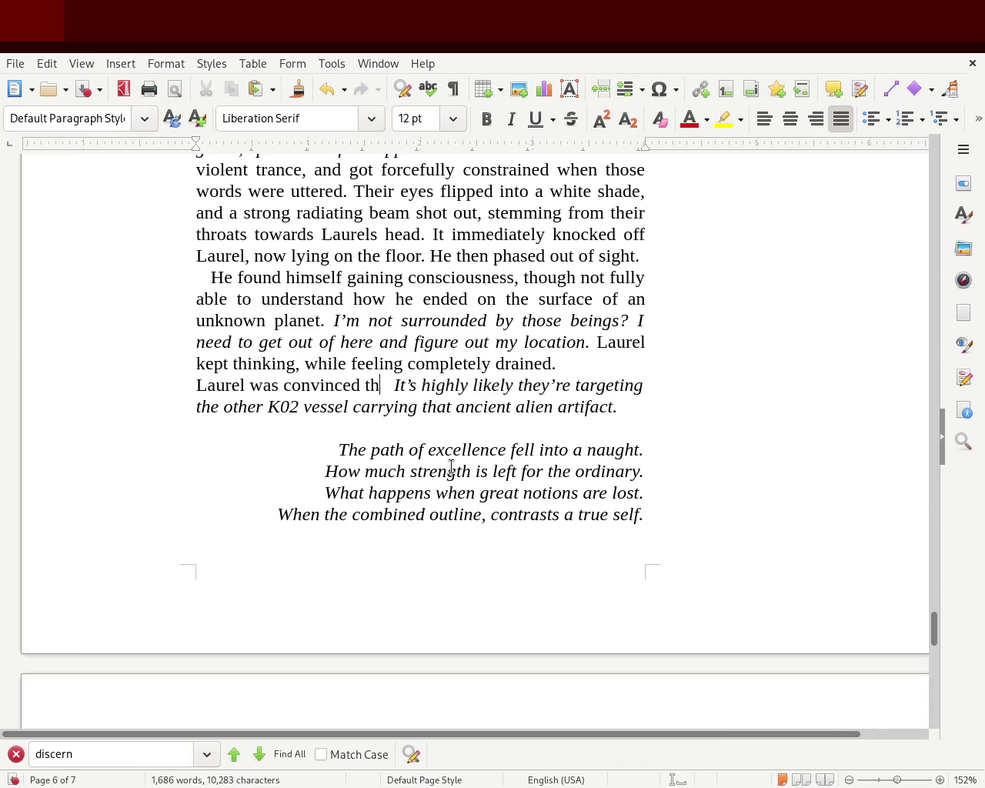
pyautogui.write('at the')
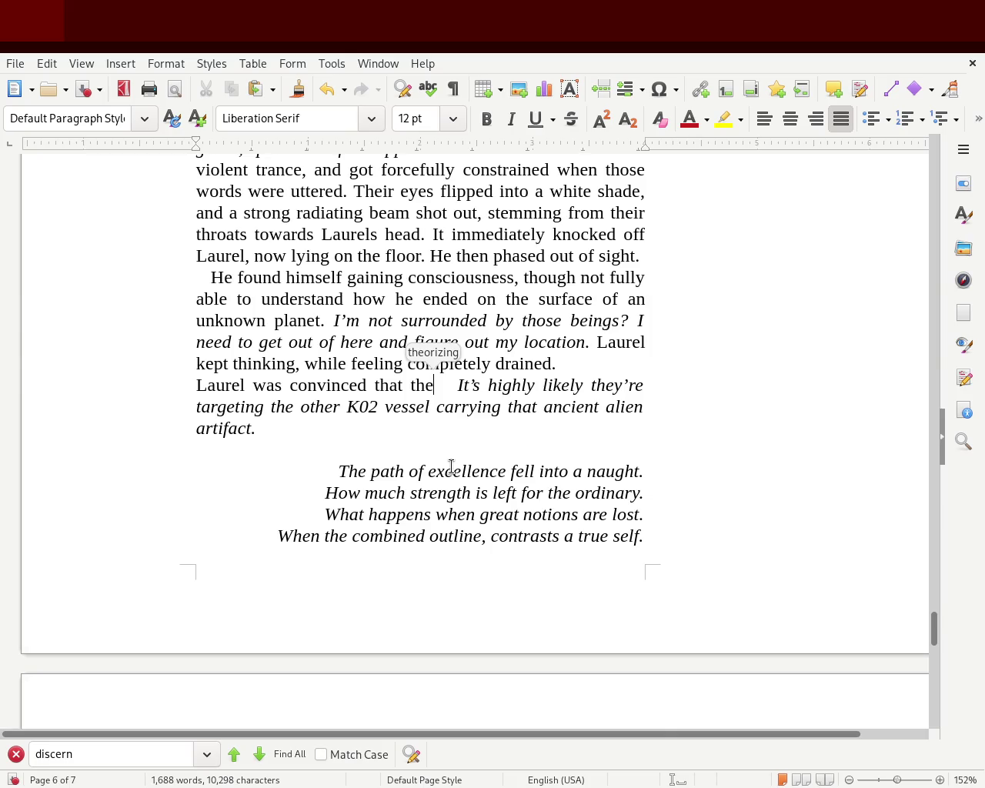
pyautogui.press('BackSpace')
pyautogui.press('BackSpace')
pyautogui.press('BackSpace')
pyautogui.write('was,')
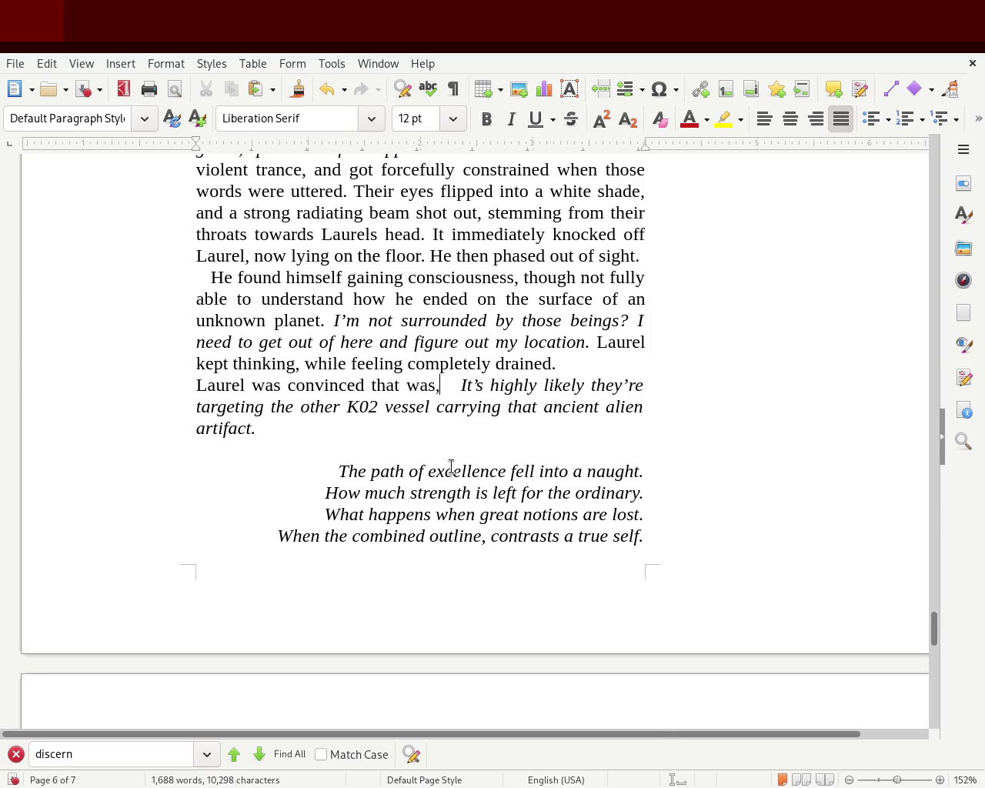
pyautogui.press('Delete')
pyautogui.press('Delete')
pyautogui.press('Delete')
pyautogui.press('Delete')
pyautogui.press('Delete')
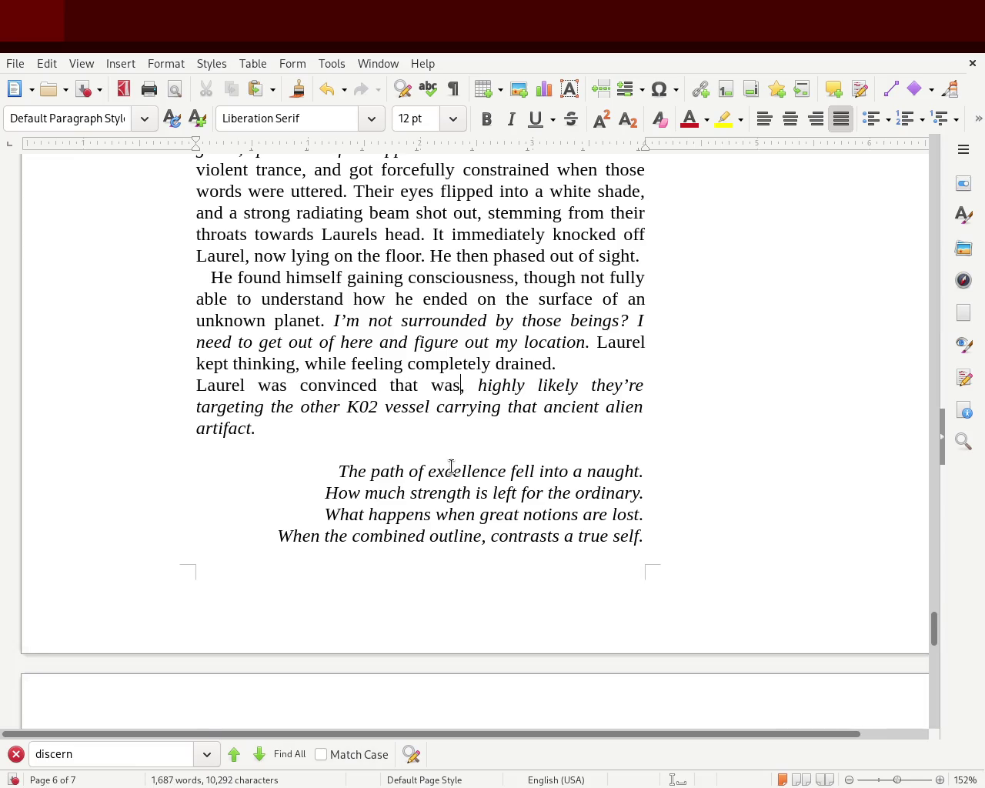
pyautogui.press('Delete')
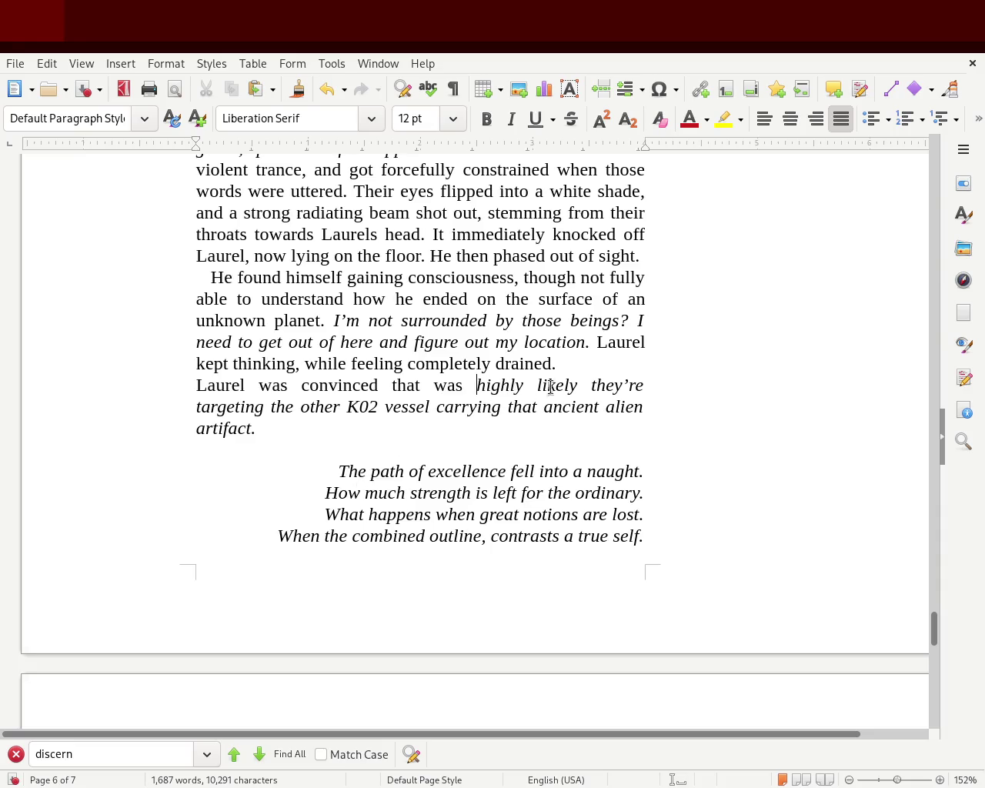
# Add 'that' after 'likely', a comma after 'vessel', and 'it' between 'that' and 'was'.
pyautogui.click(579, 385)
pyautogui.write('that')
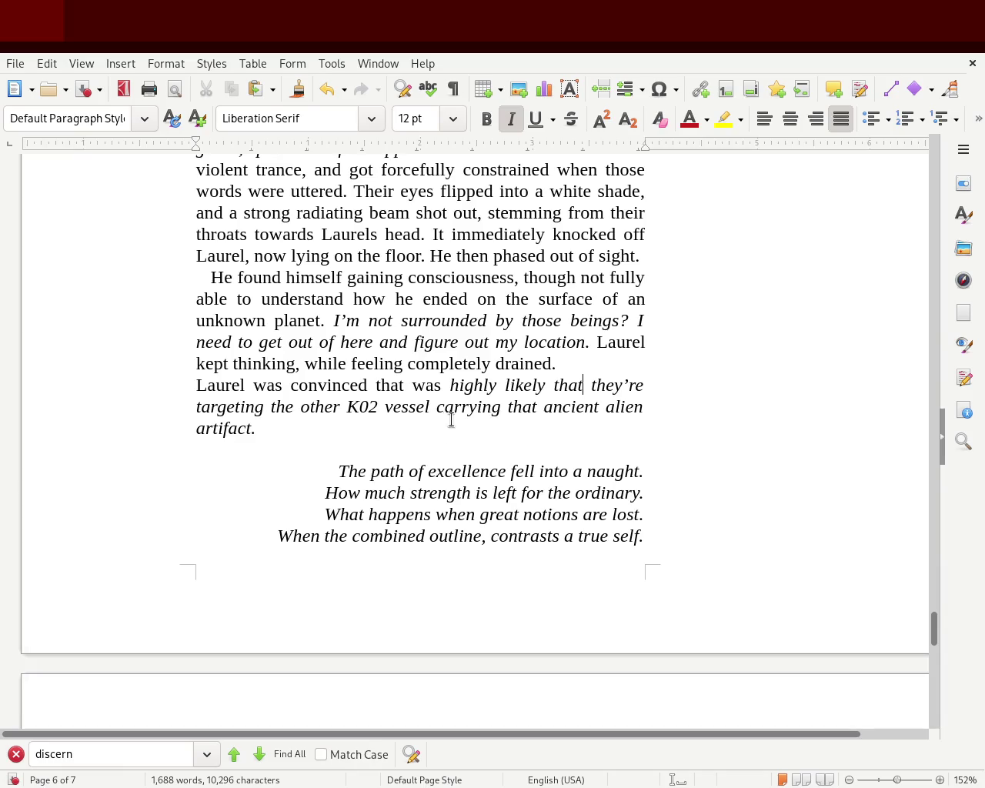
pyautogui.click(429, 406)
pyautogui.write(',')
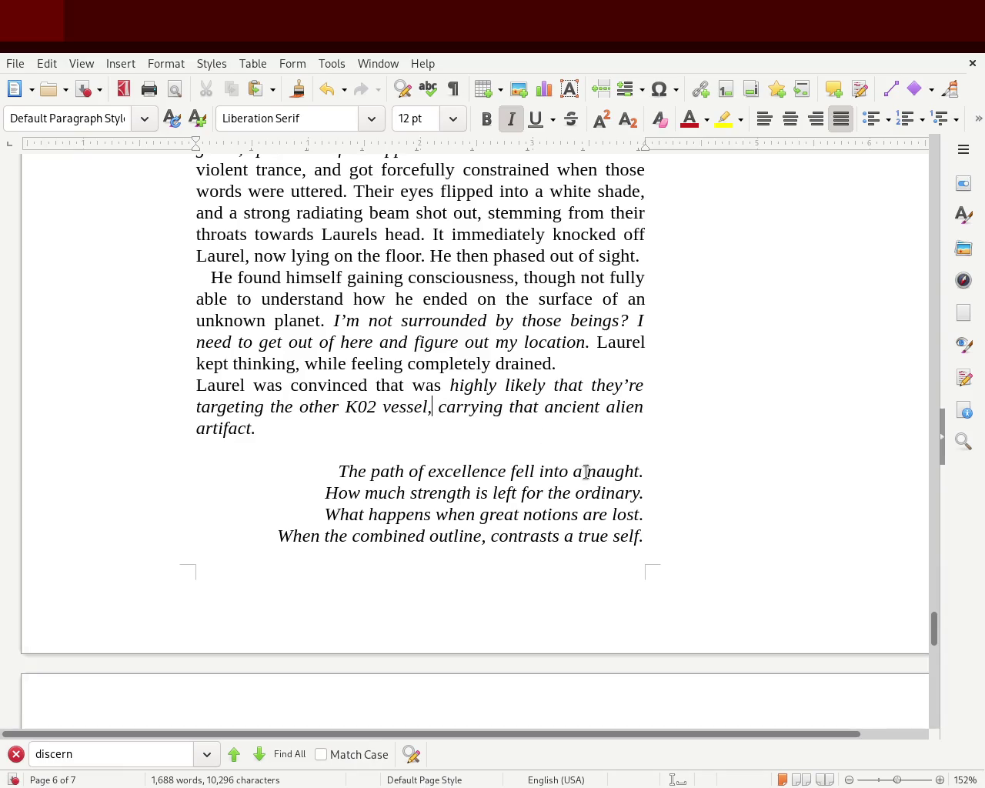
pyautogui.click(304, 431)
pyautogui.click(194, 387)
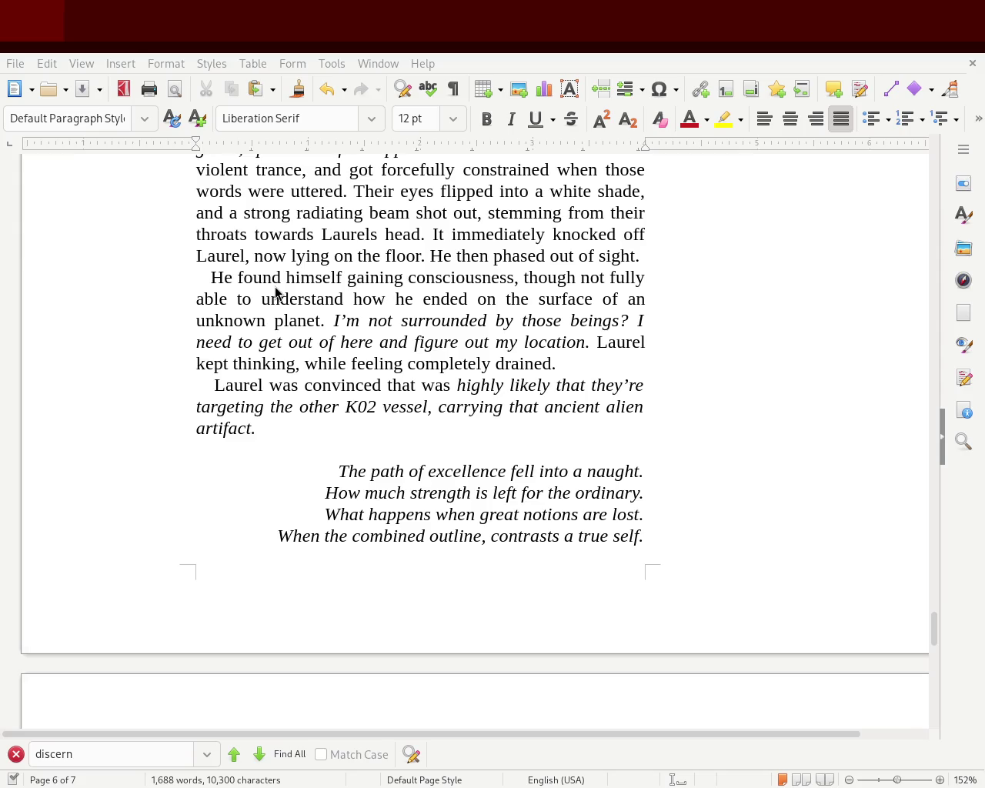
pyautogui.click(418, 377)
pyautogui.write('it')
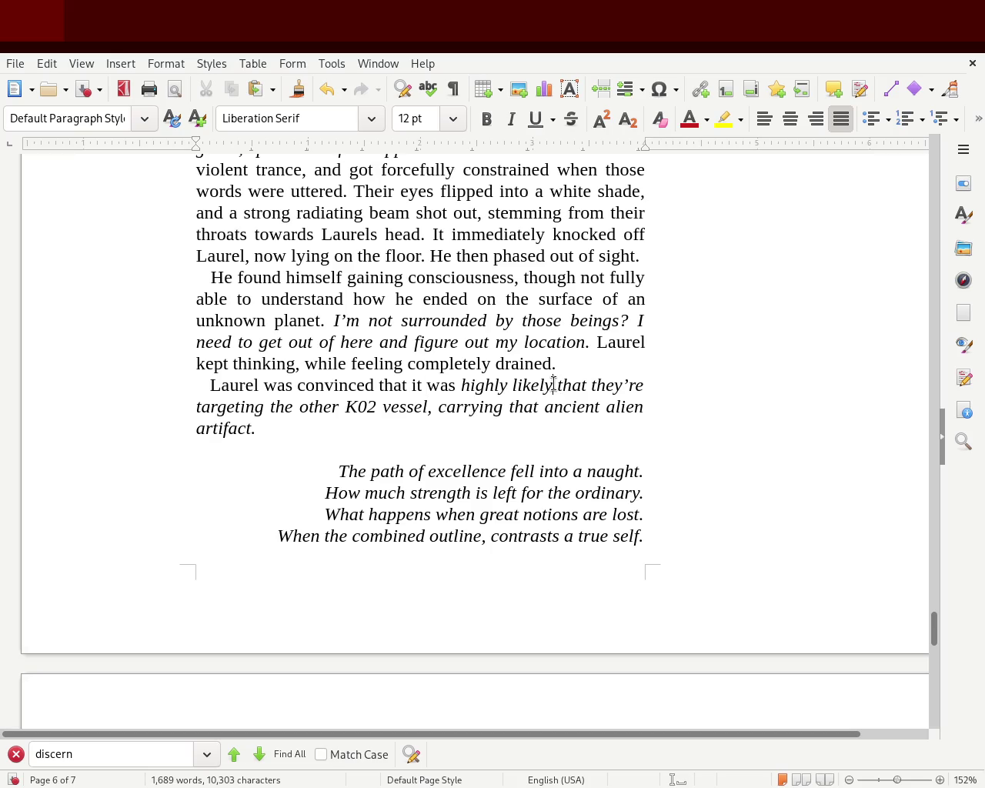
# Make 'highly likely that' upright so only the inner thought stays italic.
pyautogui.moveTo(586, 385); pyautogui.dragTo(461, 385)
pyautogui.click(511, 119)
pyautogui.click(511, 120)
pyautogui.click(511, 119)
pyautogui.click(646, 384)
pyautogui.moveTo(647, 385); pyautogui.dragTo(83, 385)
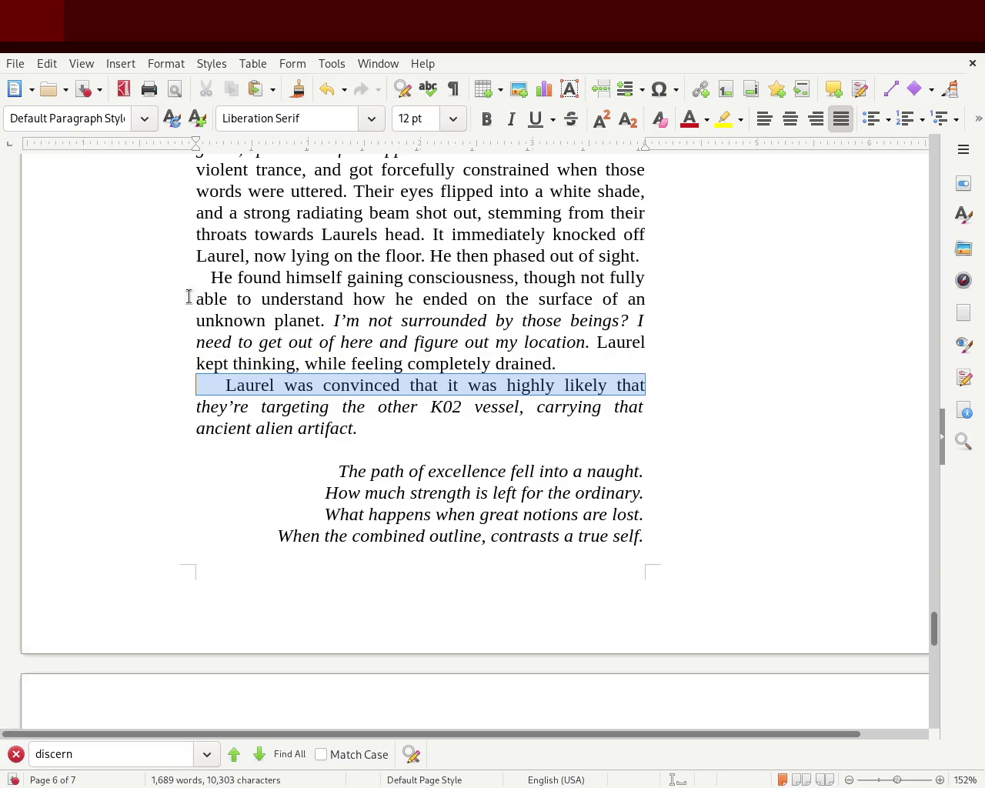
pyautogui.click(534, 119)
pyautogui.click(536, 119)
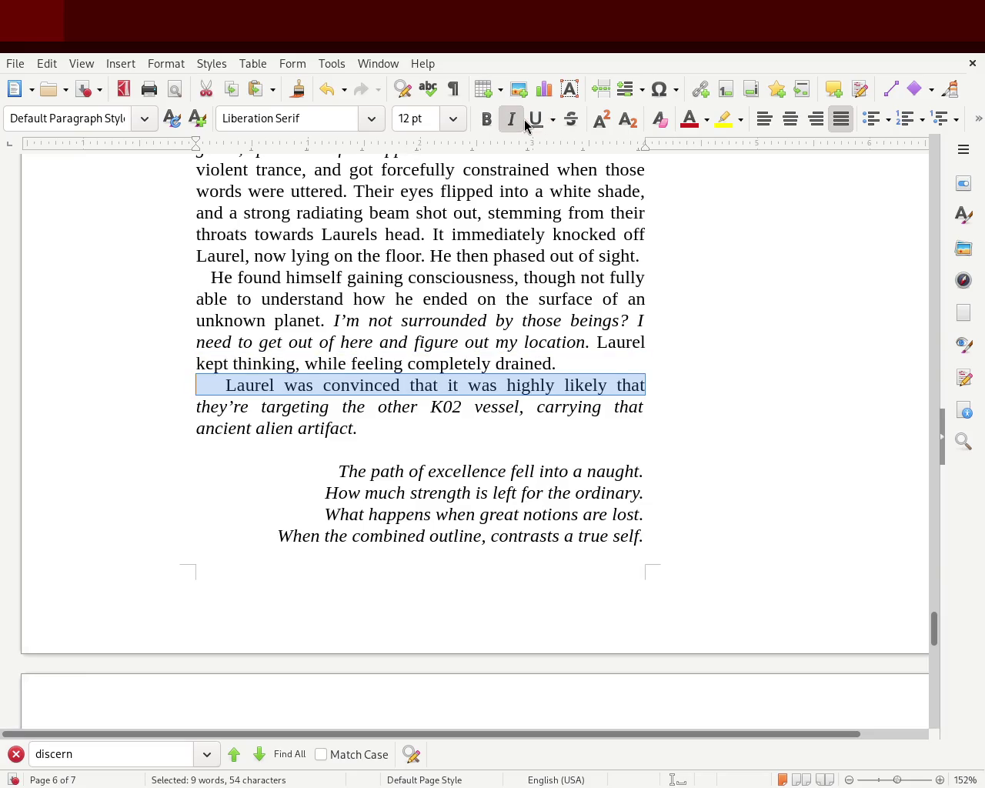
pyautogui.click(770, 370)
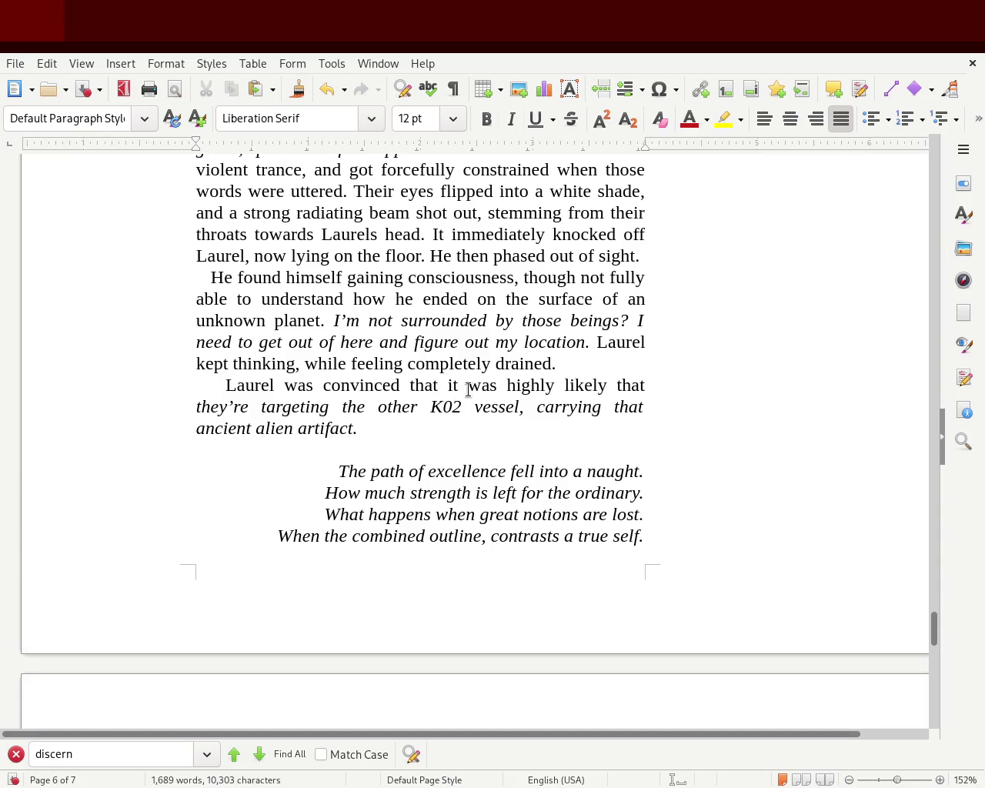
pyautogui.click(497, 387)
pyautogui.write(',')
pyautogui.click(646, 385)
pyautogui.write(',')
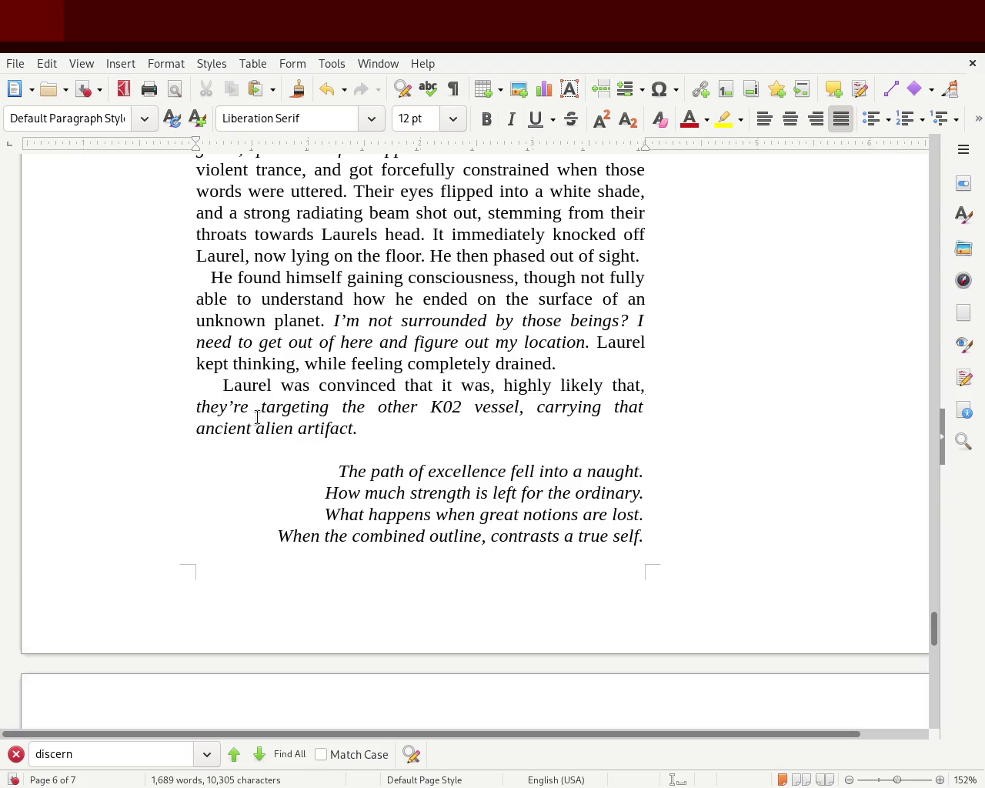
pyautogui.press('BackSpace')
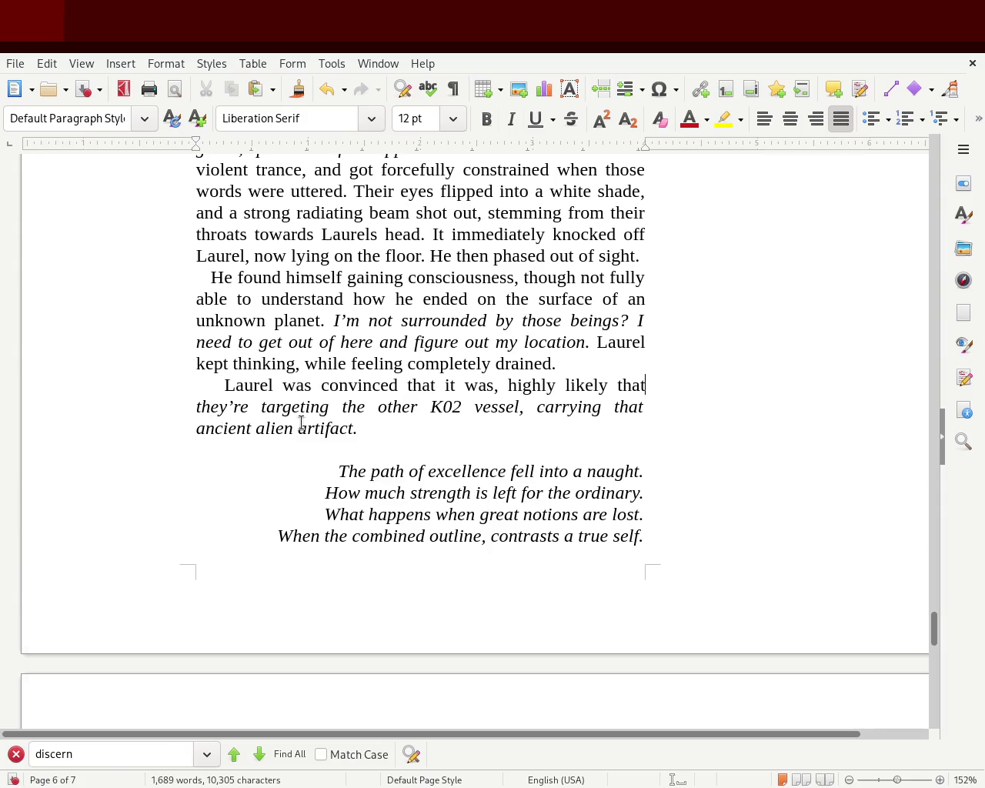
pyautogui.click(499, 382)
pyautogui.press('BackSpace')
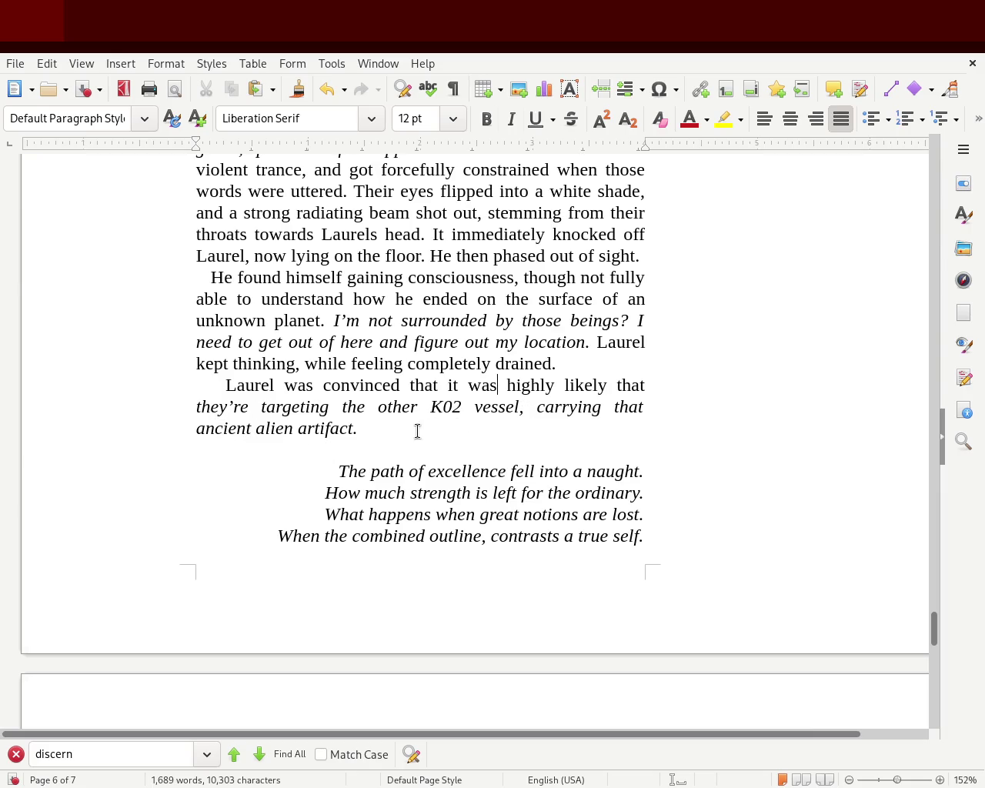
pyautogui.moveTo(415, 428); pyautogui.dragTo(181, 412)
pyautogui.click(511, 119)
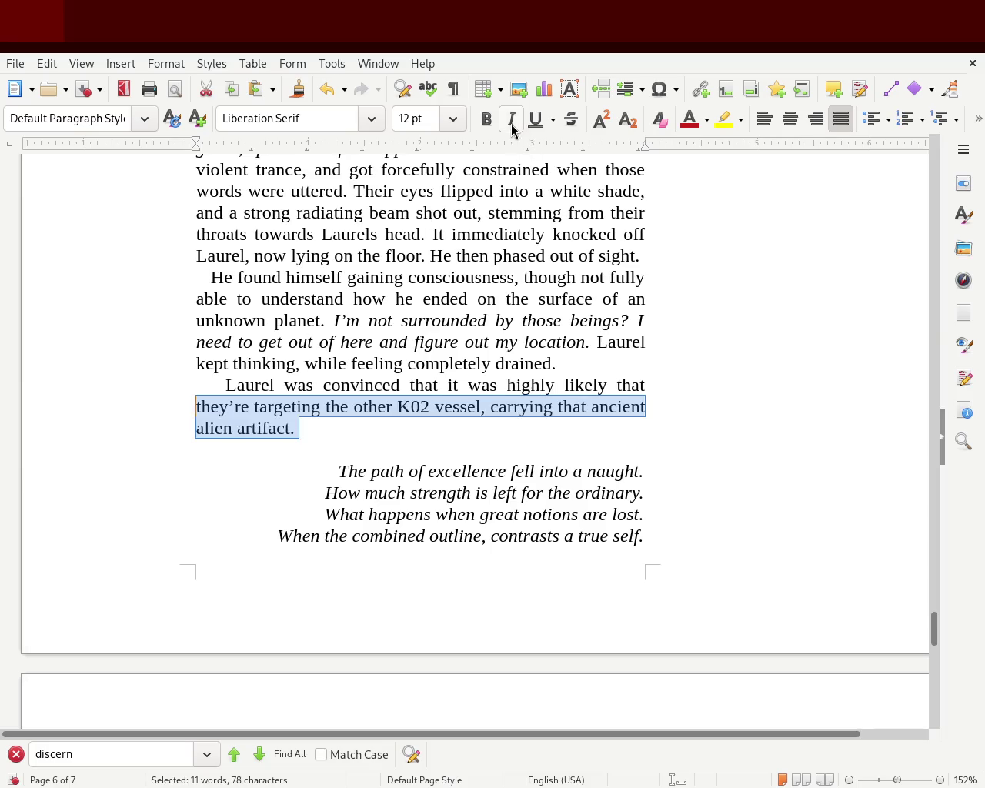
pyautogui.click(511, 120)
pyautogui.click(672, 400)
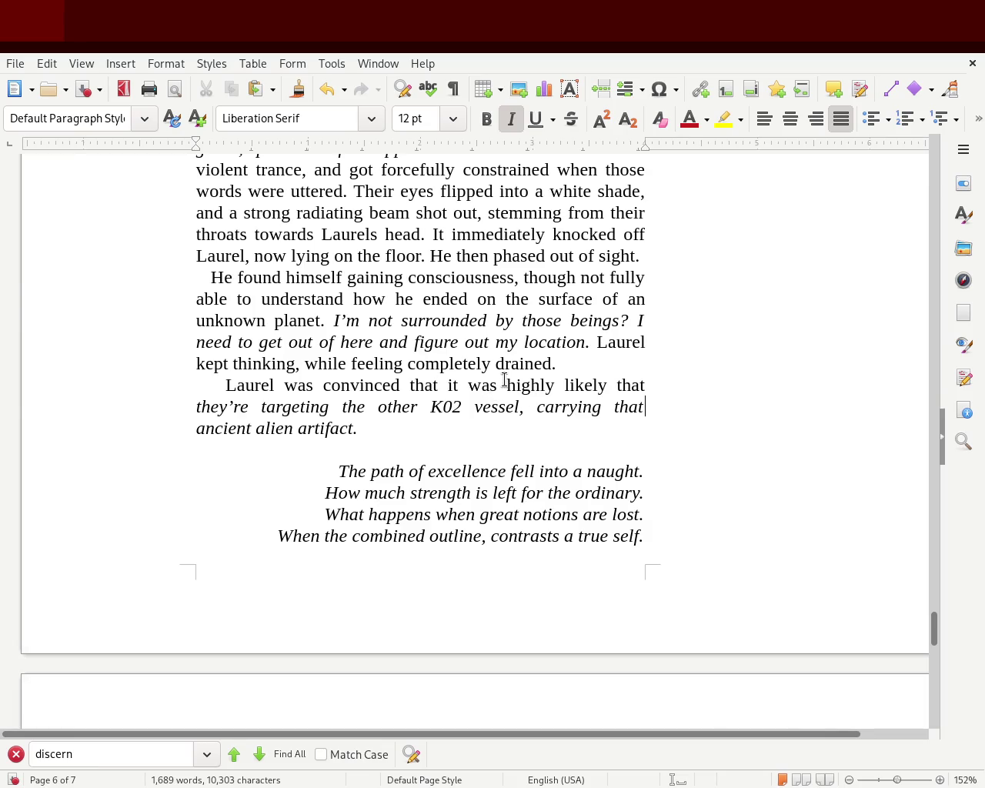
pyautogui.moveTo(502, 386); pyautogui.dragTo(282, 388)
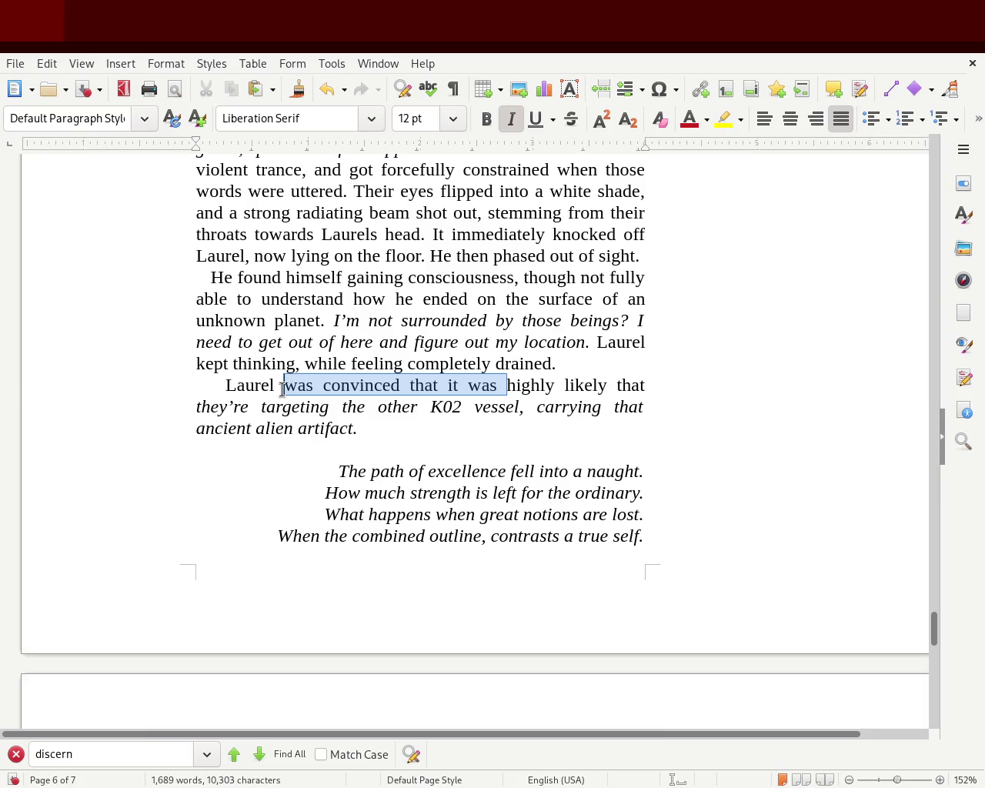
# Reword the opening to 'Laurel being quite certain that', dropping 'highly likely that'.
pyautogui.write('being convi')
pyautogui.press('BackSpace')
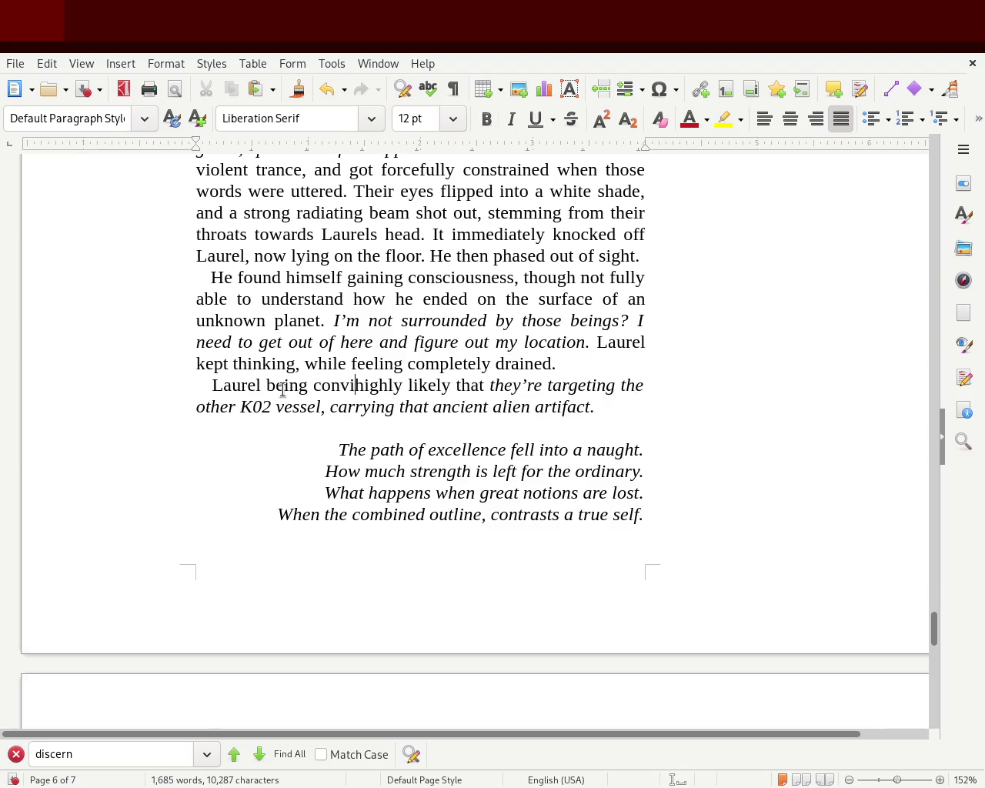
pyautogui.press('BackSpace')
pyautogui.press('BackSpace')
pyautogui.press('BackSpace')
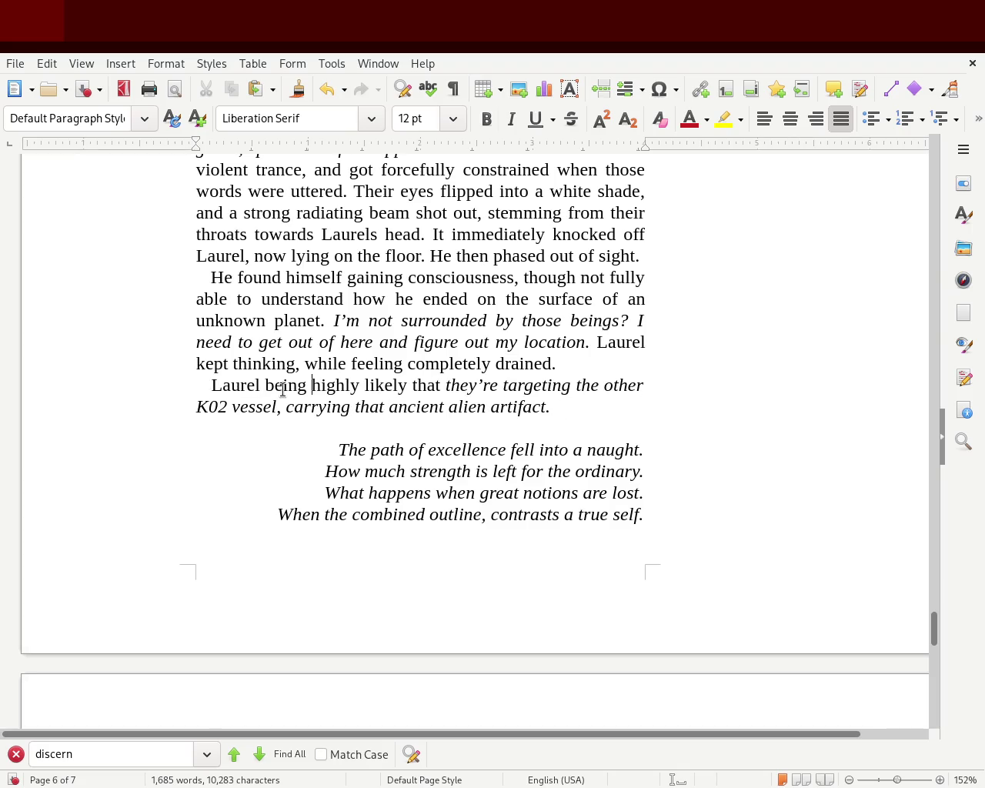
pyautogui.press('BackSpace')
pyautogui.press('BackSpace')
pyautogui.press('BackSpace')
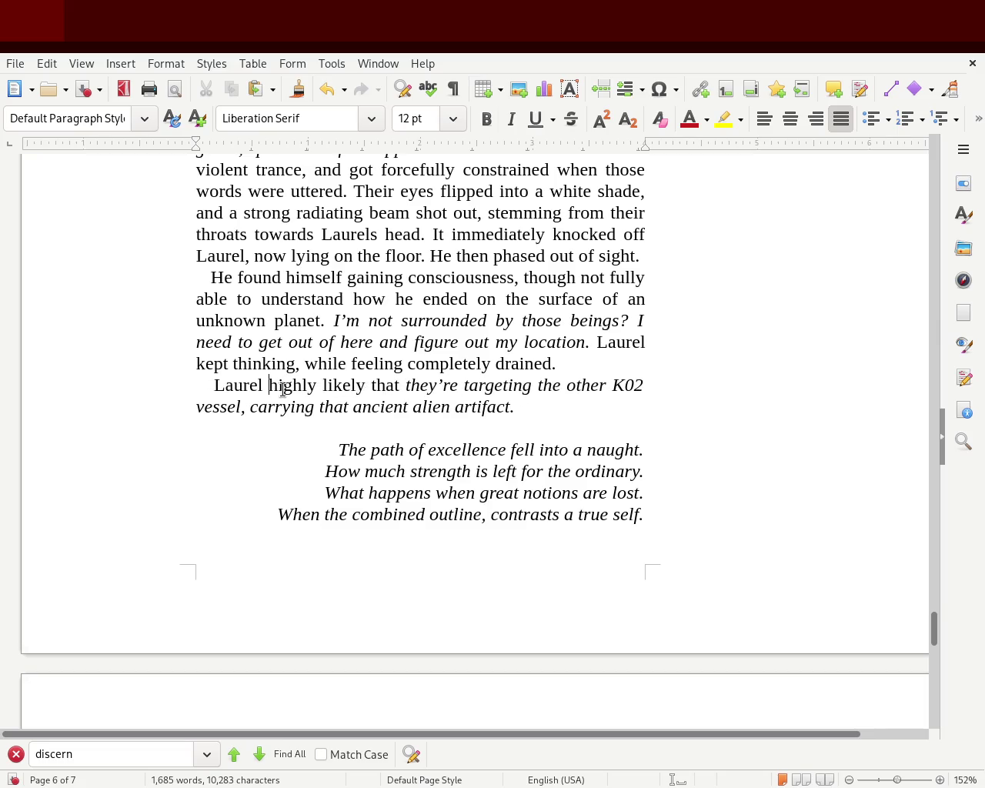
pyautogui.write('eing quiote cen')
pyautogui.press('BackSpace')
pyautogui.press('BackSpace')
pyautogui.press('BackSpace')
pyautogui.press('BackSpace')
pyautogui.press('BackSpace')
pyautogui.press('BackSpace')
pyautogui.press('BackSpace')
pyautogui.press('BackSpace')
pyautogui.write('uite certain ')
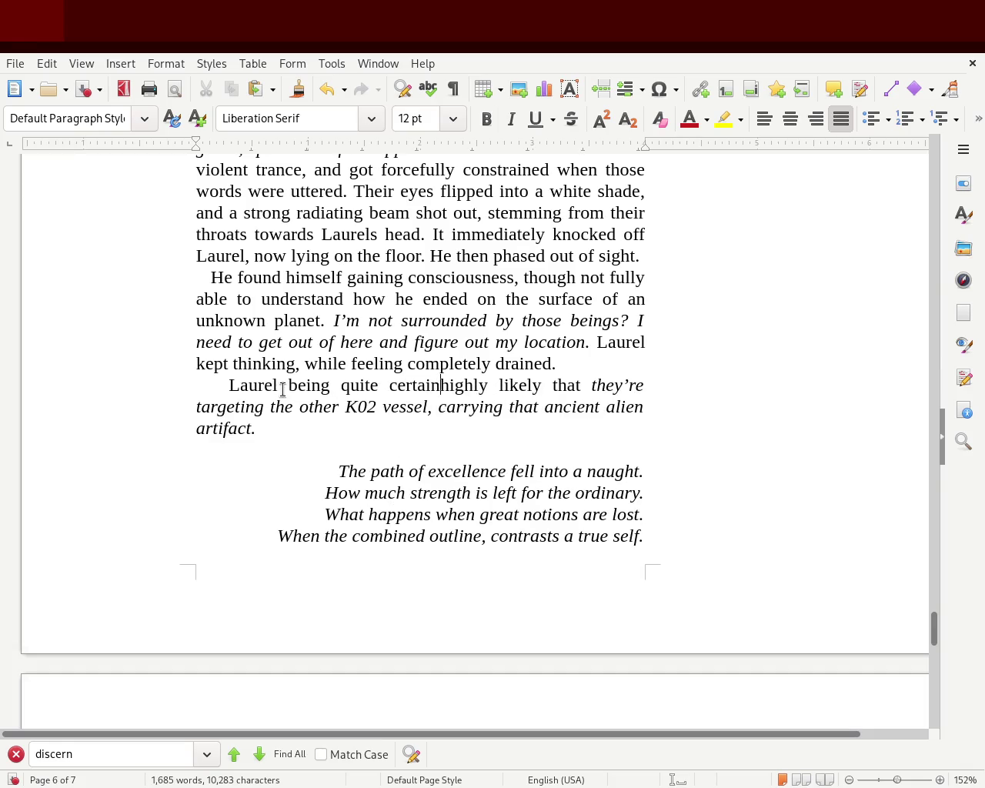
pyautogui.write('that')
pyautogui.press('Delete')
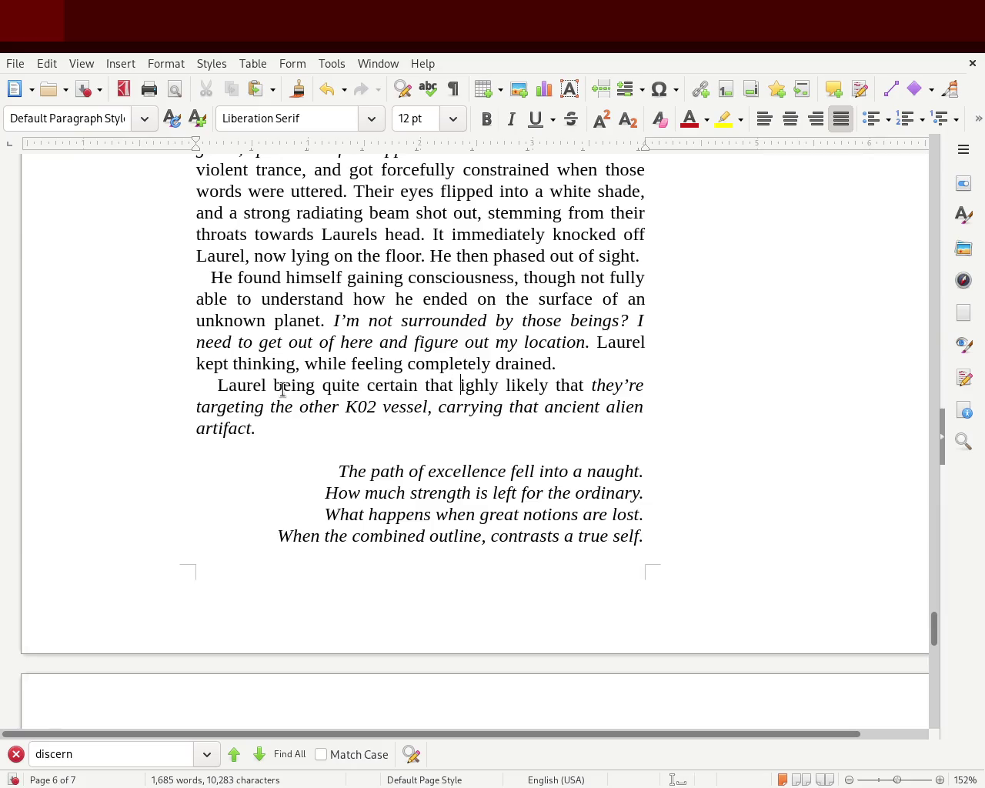
pyautogui.press('Delete')
pyautogui.press('Delete')
pyautogui.press('Delete')
pyautogui.press('Delete')
pyautogui.press('Delete')
pyautogui.press('Delete')
pyautogui.press('Delete')
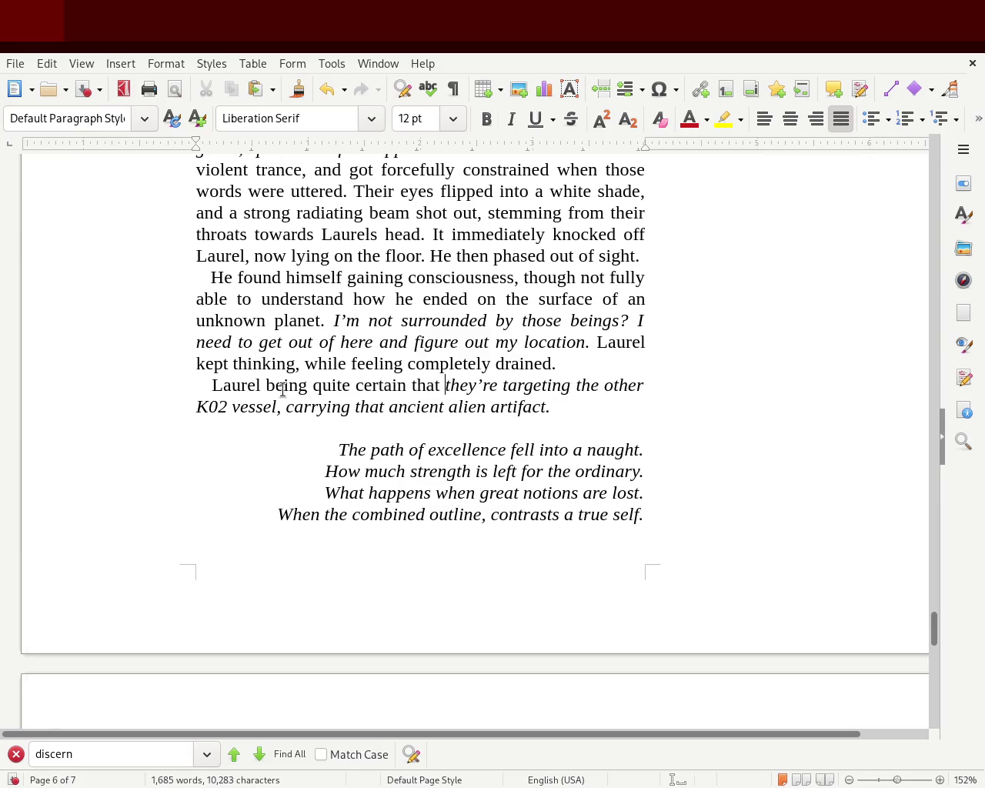
pyautogui.press('BackSpace')
pyautogui.press('BackSpace')
pyautogui.press('BackSpace')
pyautogui.write('are now')
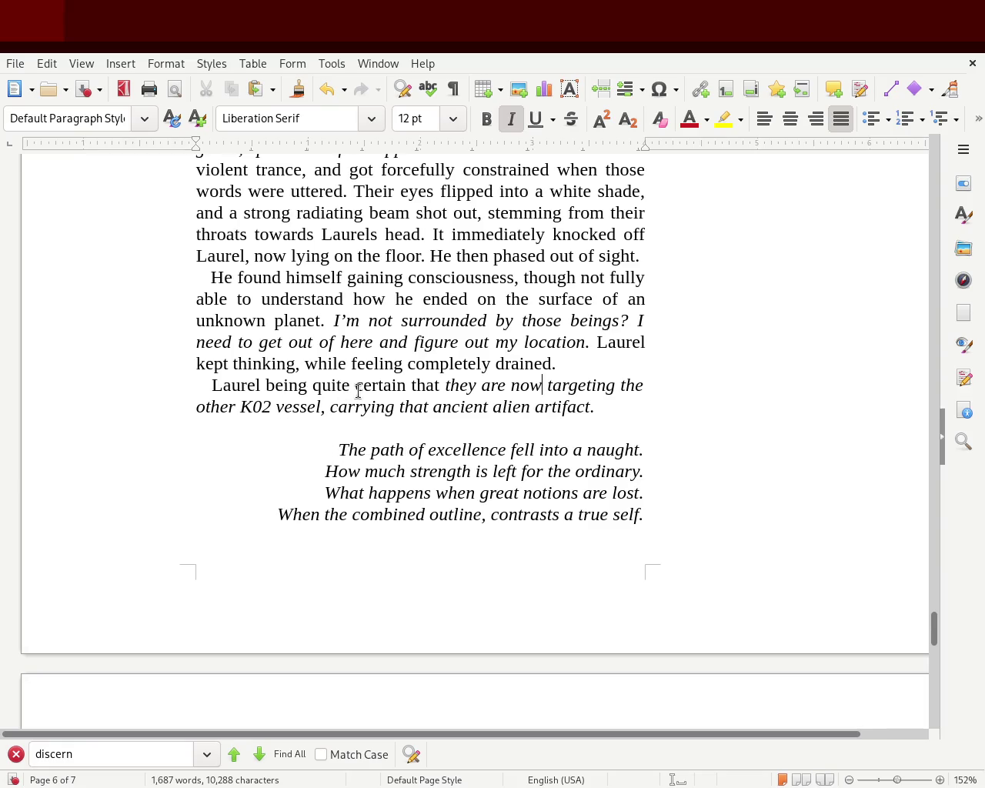
# Change 'they are' to 'they're' and add a comma after 'that'.
pyautogui.click(407, 385)
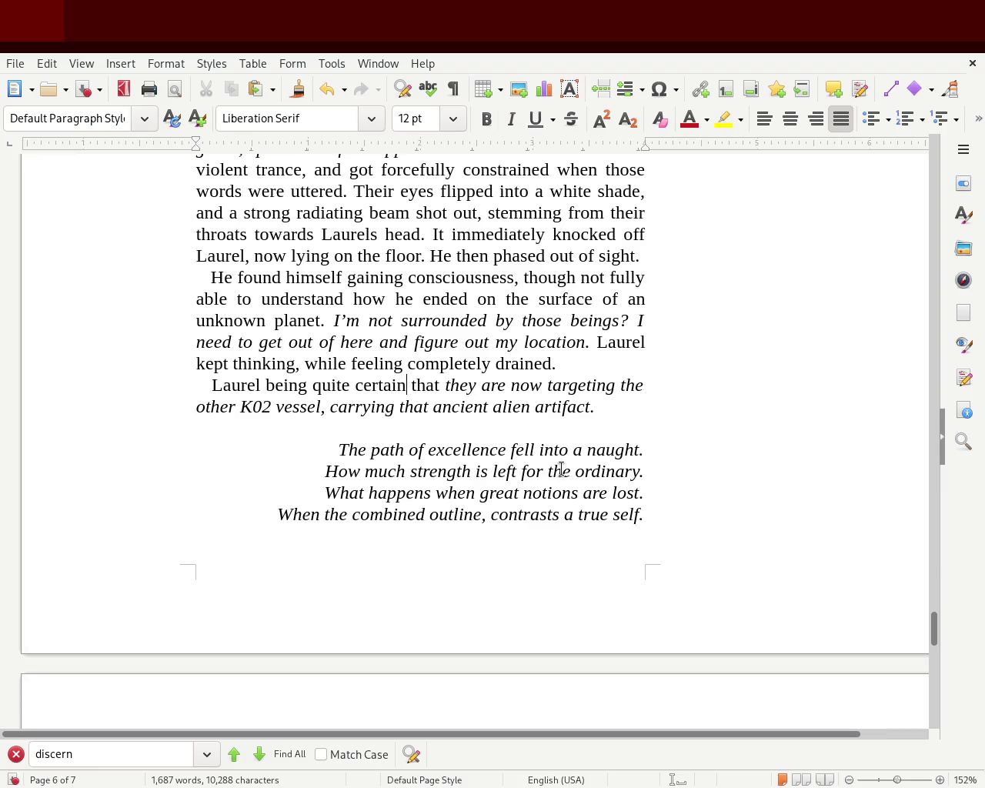
pyautogui.click(474, 385)
pyautogui.press('Delete')
pyautogui.press('Delete')
pyautogui.press('Delete')
pyautogui.press('Delete')
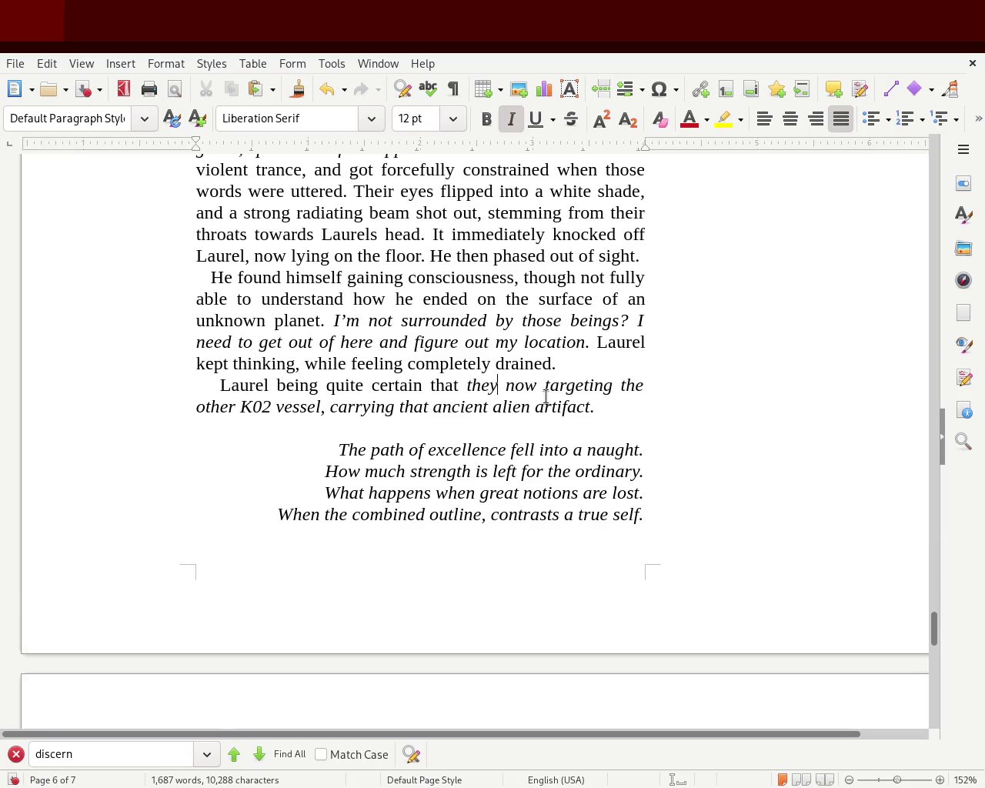
pyautogui.write("'re")
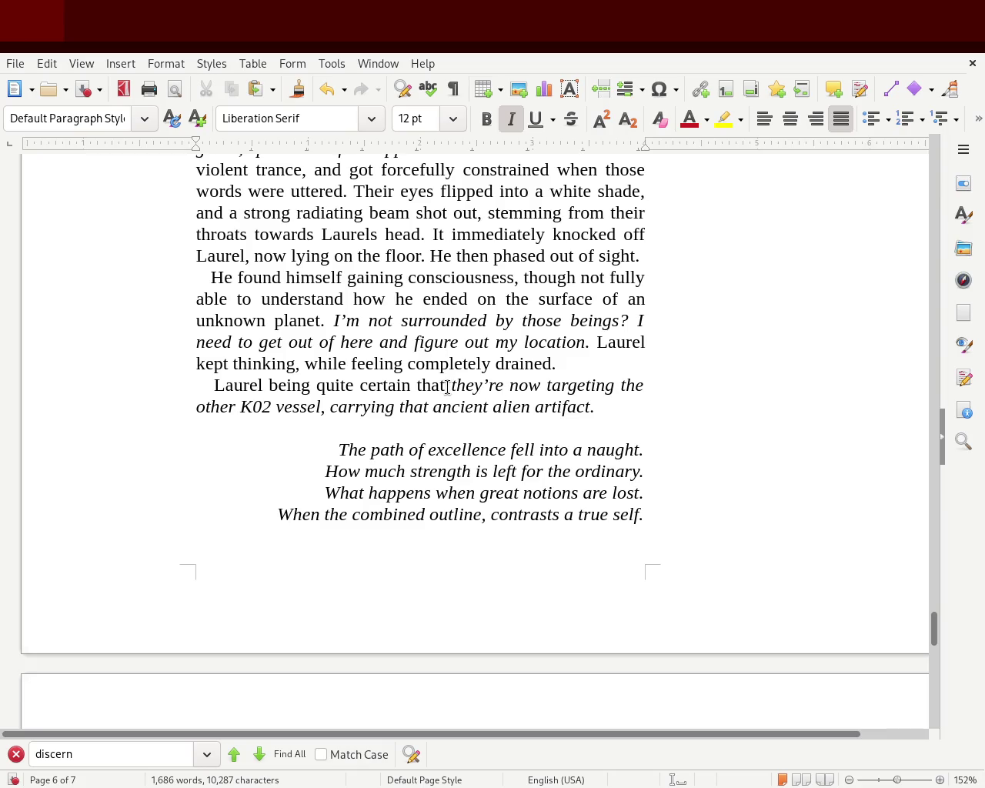
pyautogui.click(452, 385)
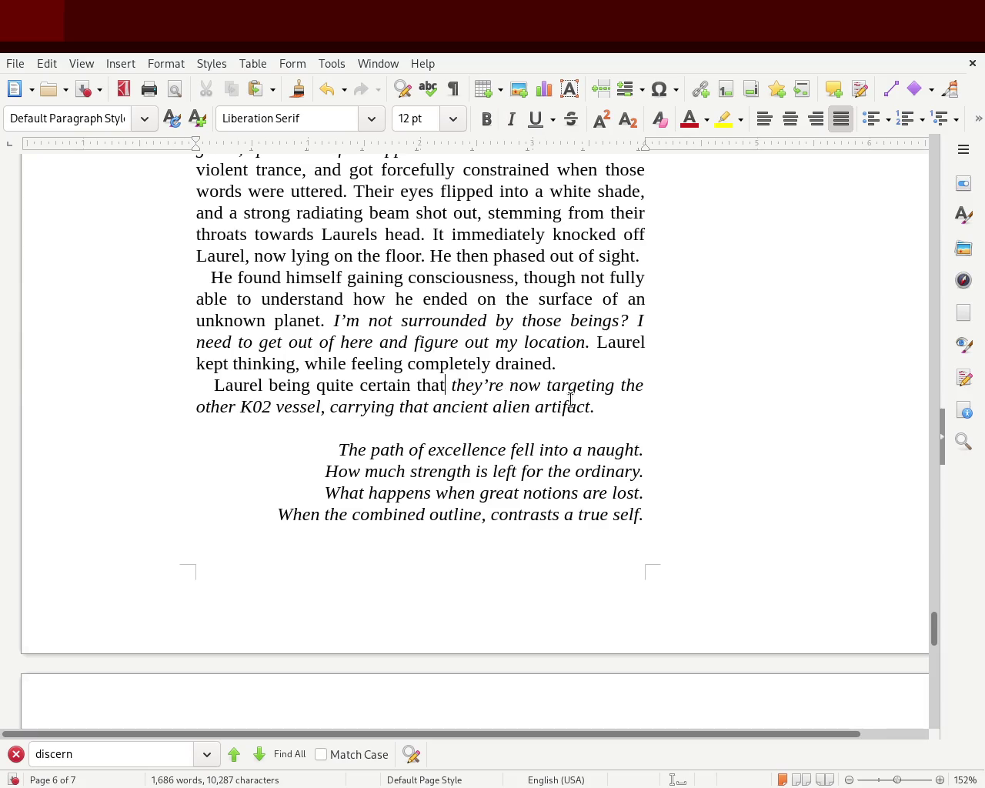
pyautogui.write(',')
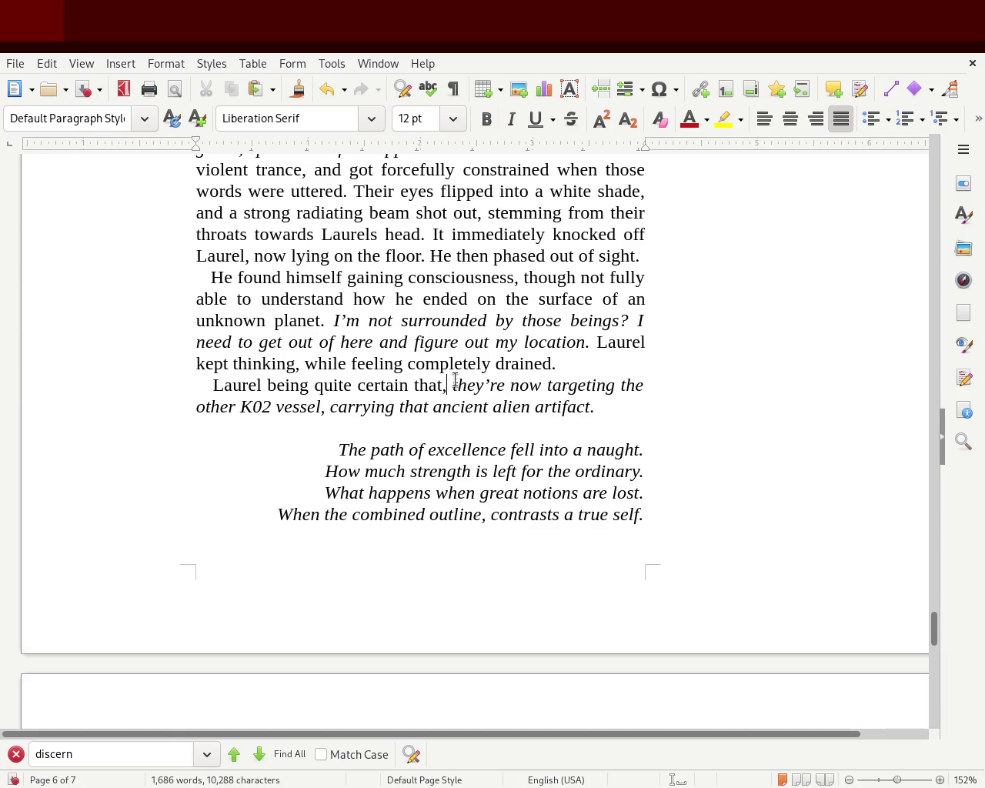
# Keep the 'they're … artifact.' thought italic and save the document.
pyautogui.moveTo(456, 383); pyautogui.dragTo(613, 403)
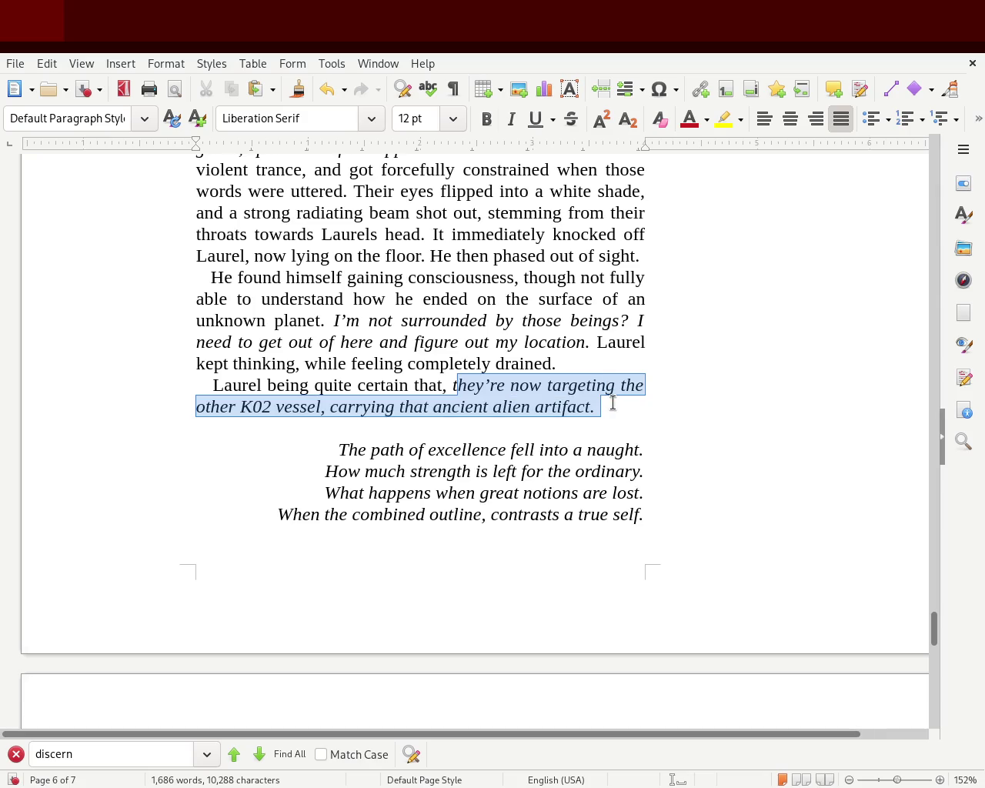
pyautogui.click(511, 119)
pyautogui.click(511, 119)
pyautogui.click(511, 120)
pyautogui.click(511, 119)
pyautogui.click(596, 406)
pyautogui.moveTo(595, 406); pyautogui.dragTo(454, 385)
pyautogui.click(511, 120)
pyautogui.click(511, 121)
pyautogui.click(644, 423)
pyautogui.click(634, 405)
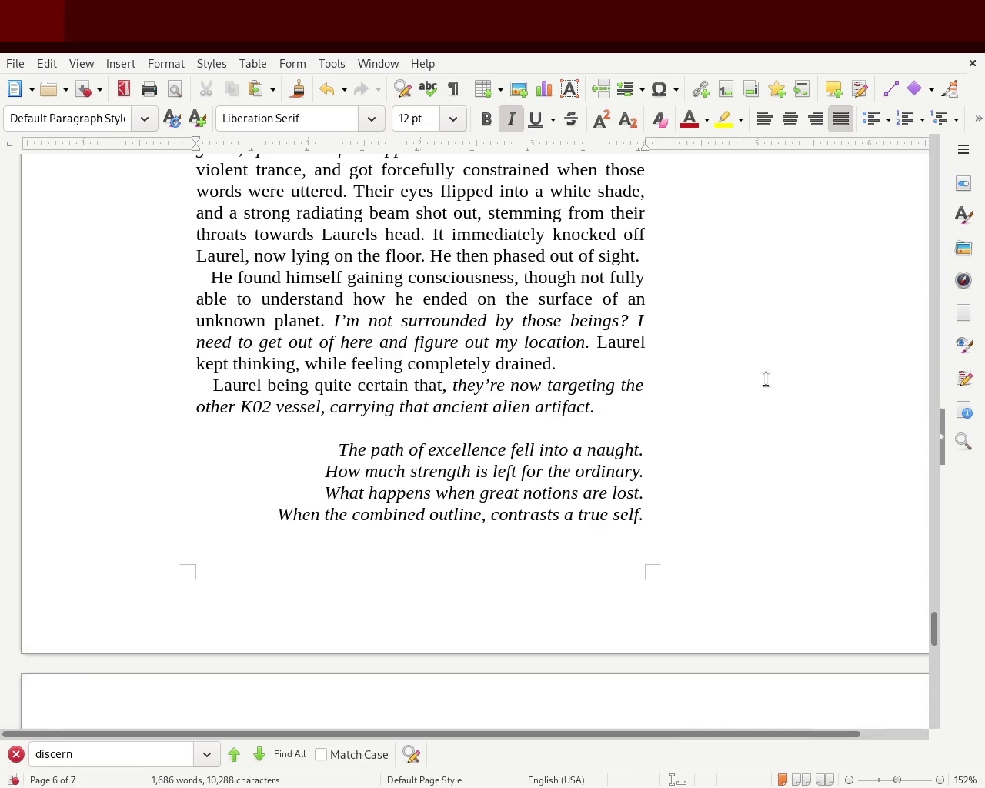
pyautogui.hotkey('ctrl', 's')
# Merge the K02 line after 'drained.' and replace 'Laurel' so it reads '. Also being'.
pyautogui.click(569, 366)
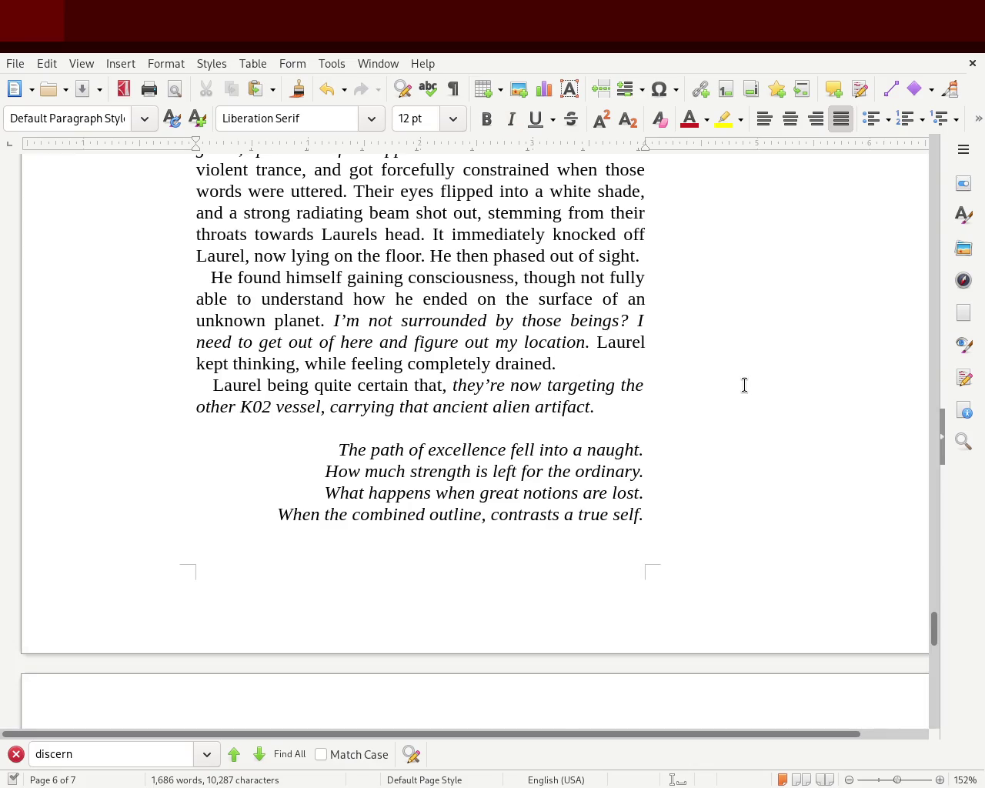
pyautogui.press('Delete')
pyautogui.press('Delete')
pyautogui.press('Delete')
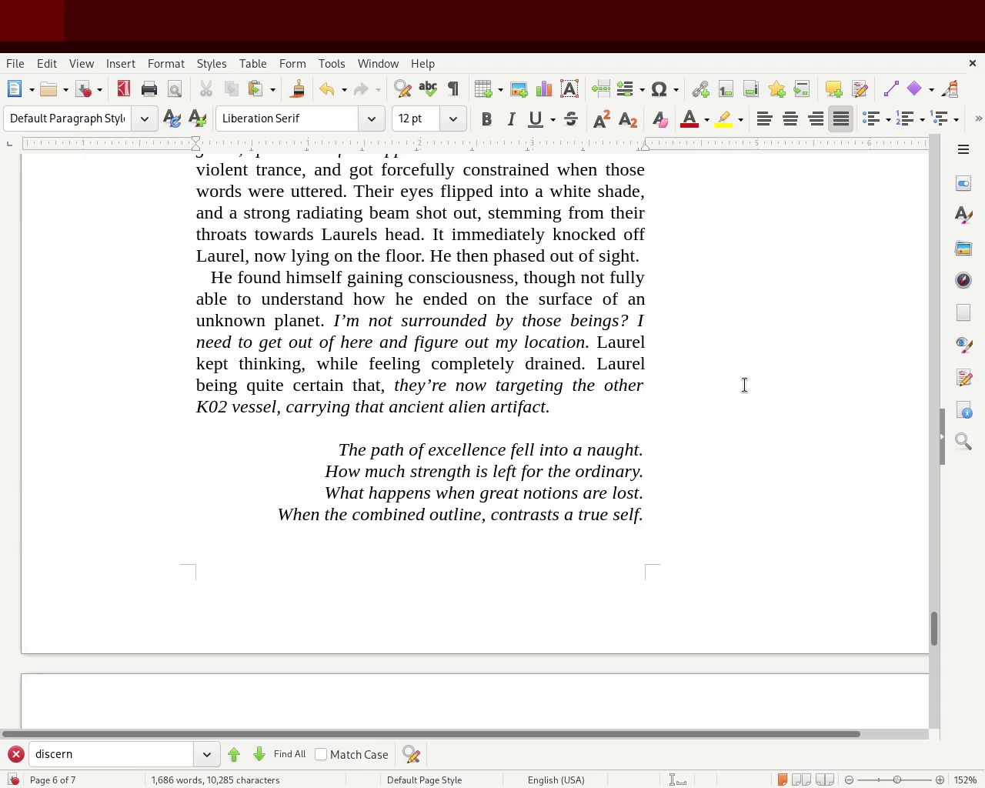
pyautogui.press('Delete')
pyautogui.press('Delete')
pyautogui.press('Delete')
pyautogui.press('Delete')
pyautogui.press('Delete')
pyautogui.press('Delete')
pyautogui.press('Delete')
pyautogui.press('Delete')
pyautogui.press('Delete')
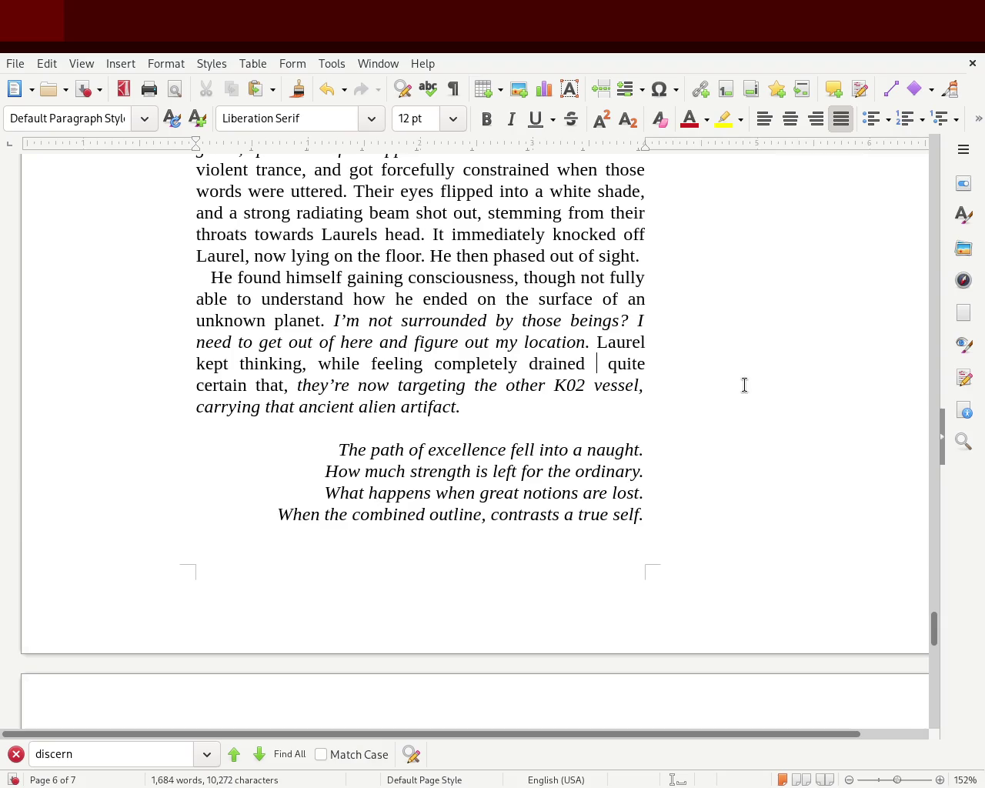
pyautogui.press('BackSpace')
pyautogui.write(', also')
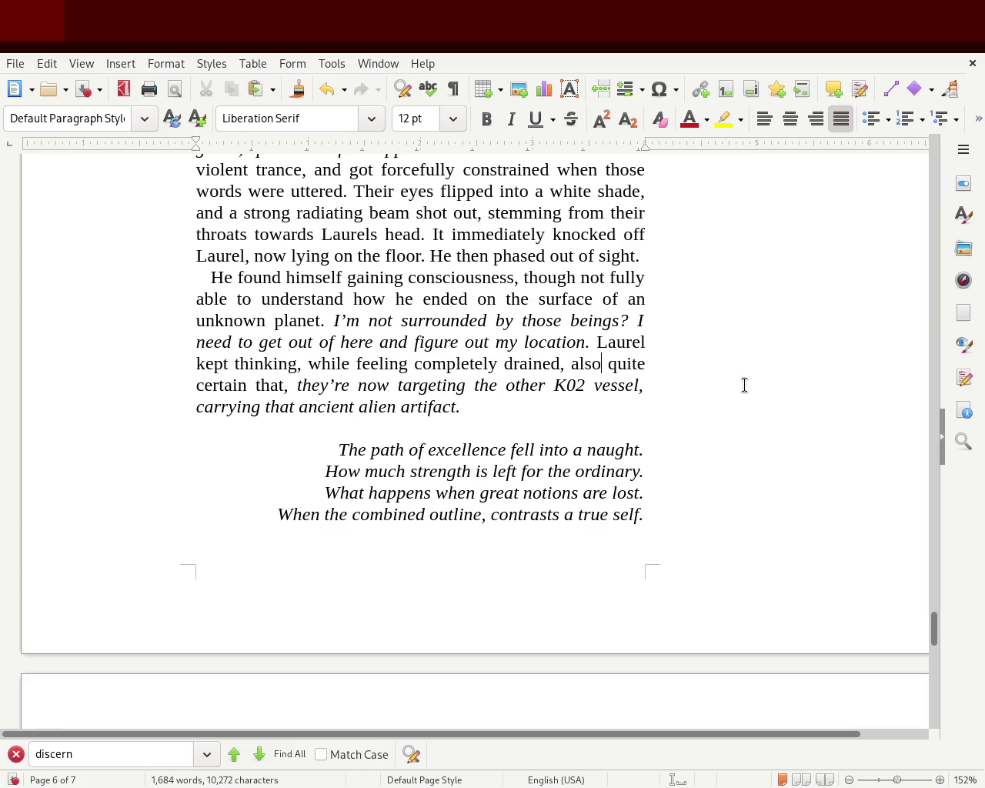
pyautogui.write(' being')
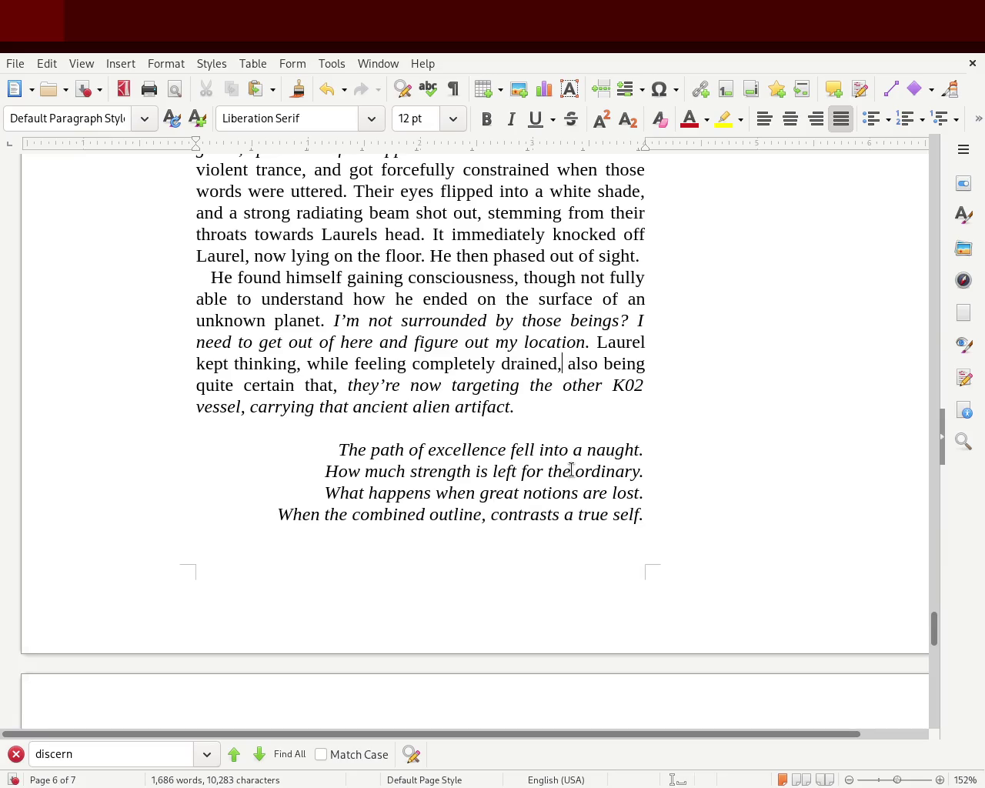
pyautogui.press('BackSpace')
pyautogui.write('.')
pyautogui.press('Right')
pyautogui.press('Right')
pyautogui.press('BackSpace')
pyautogui.write('A')
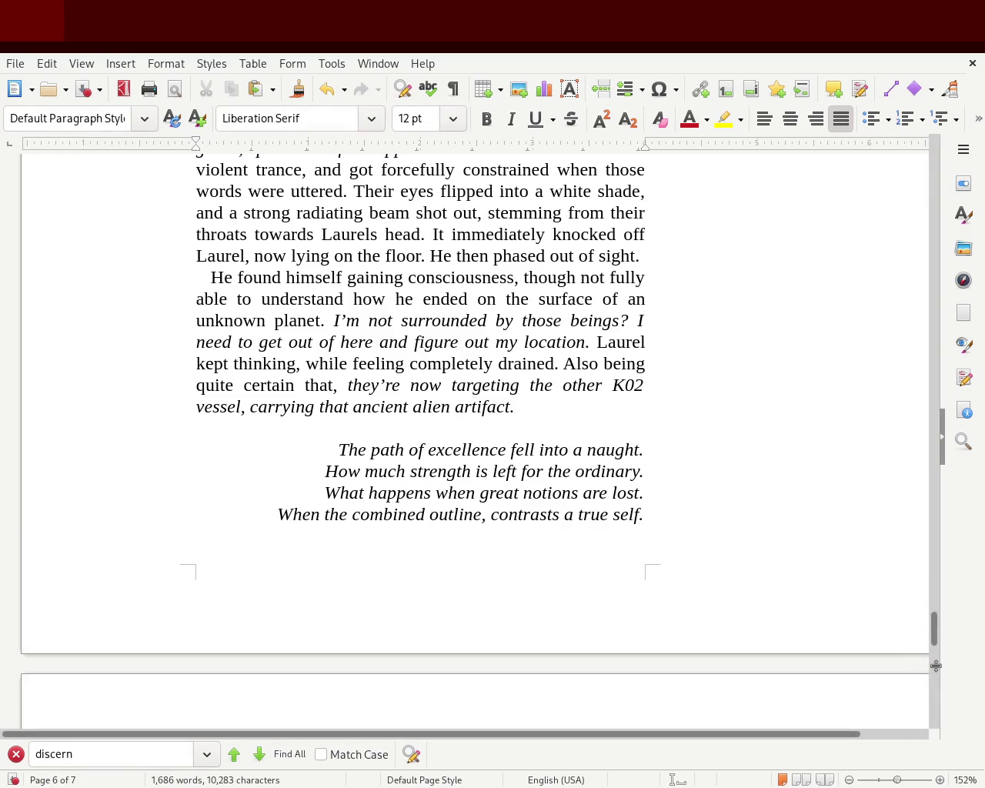
pyautogui.moveTo(933, 629)
pyautogui.mouseDown()
pyautogui.moveTo(952, 573)
pyautogui.moveTo(945, 624)
pyautogui.moveTo(914, 468)
pyautogui.moveTo(898, 615)
pyautogui.moveTo(920, 242)
pyautogui.mouseUp()
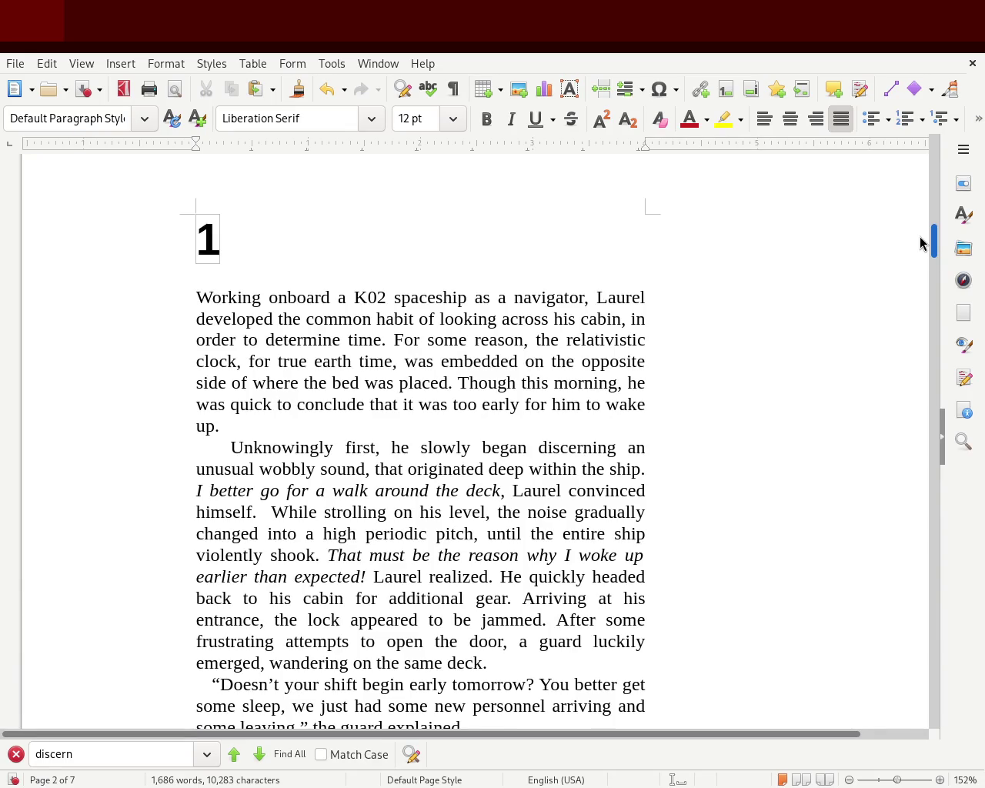
pyautogui.moveTo(920, 237); pyautogui.dragTo(894, 500)
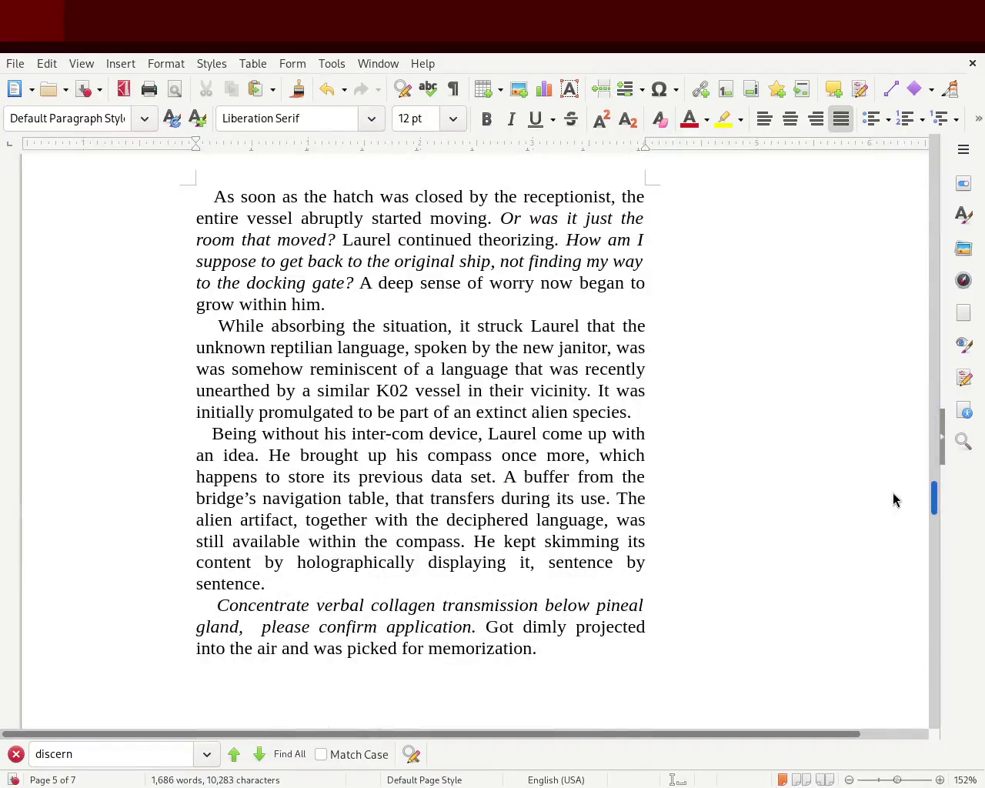
pyautogui.moveTo(893, 499); pyautogui.dragTo(907, 582)
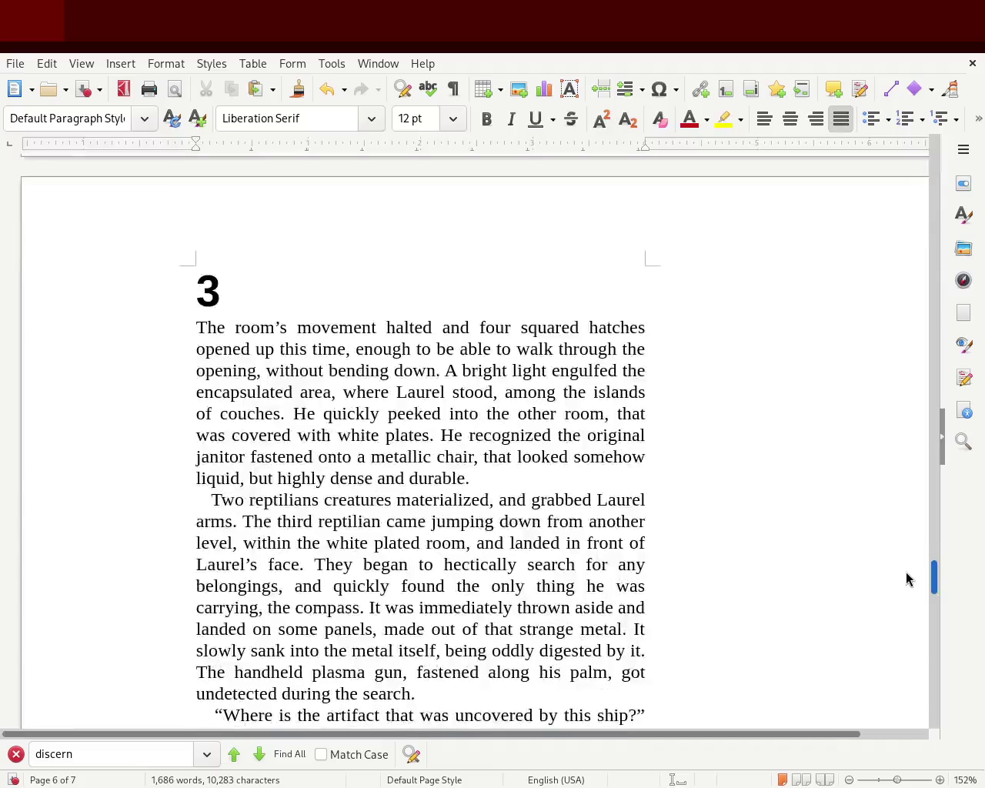
pyautogui.moveTo(906, 582)
pyautogui.mouseDown()
pyautogui.moveTo(919, 703)
pyautogui.moveTo(919, 627)
pyautogui.mouseUp()
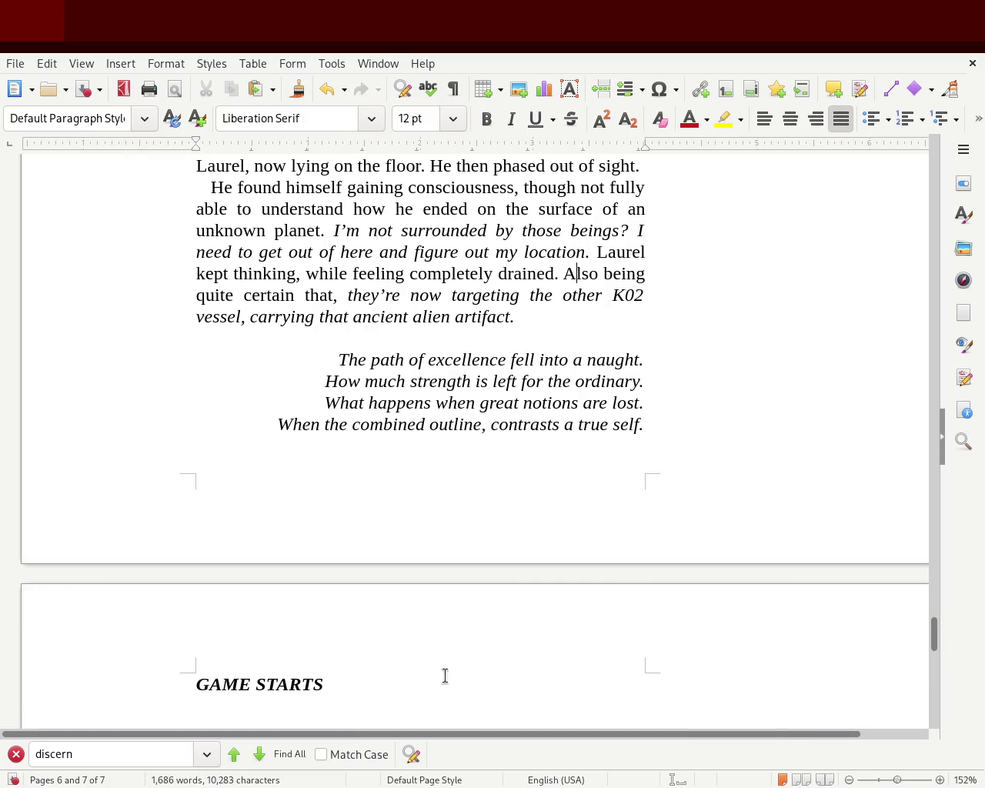
# Replace the GAME STARTS heading with the chapter number 4.
pyautogui.moveTo(375, 685); pyautogui.dragTo(153, 685)
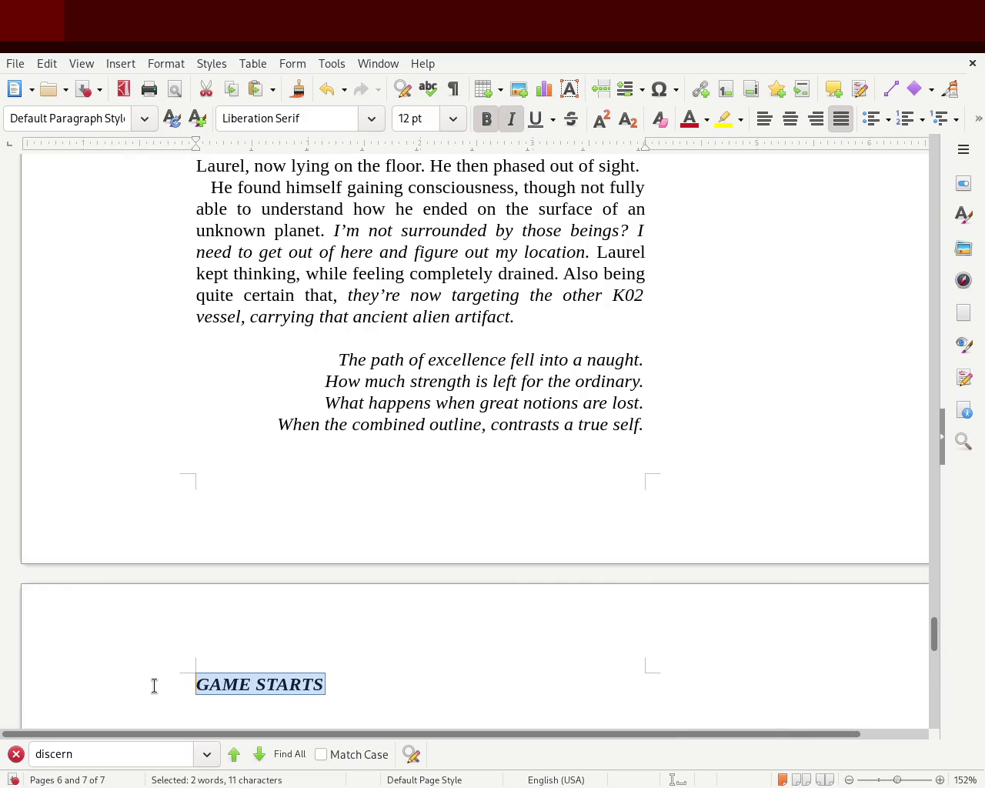
pyautogui.write('5')
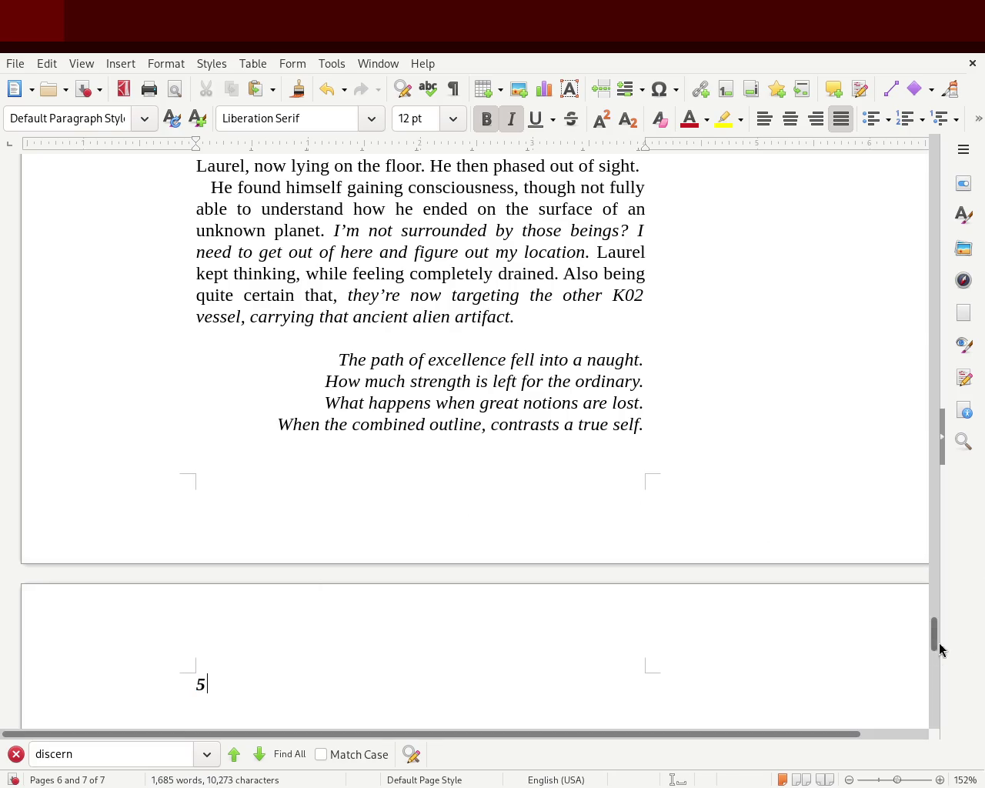
pyautogui.moveTo(940, 639)
pyautogui.mouseDown()
pyautogui.moveTo(945, 583)
pyautogui.moveTo(932, 653)
pyautogui.mouseUp()
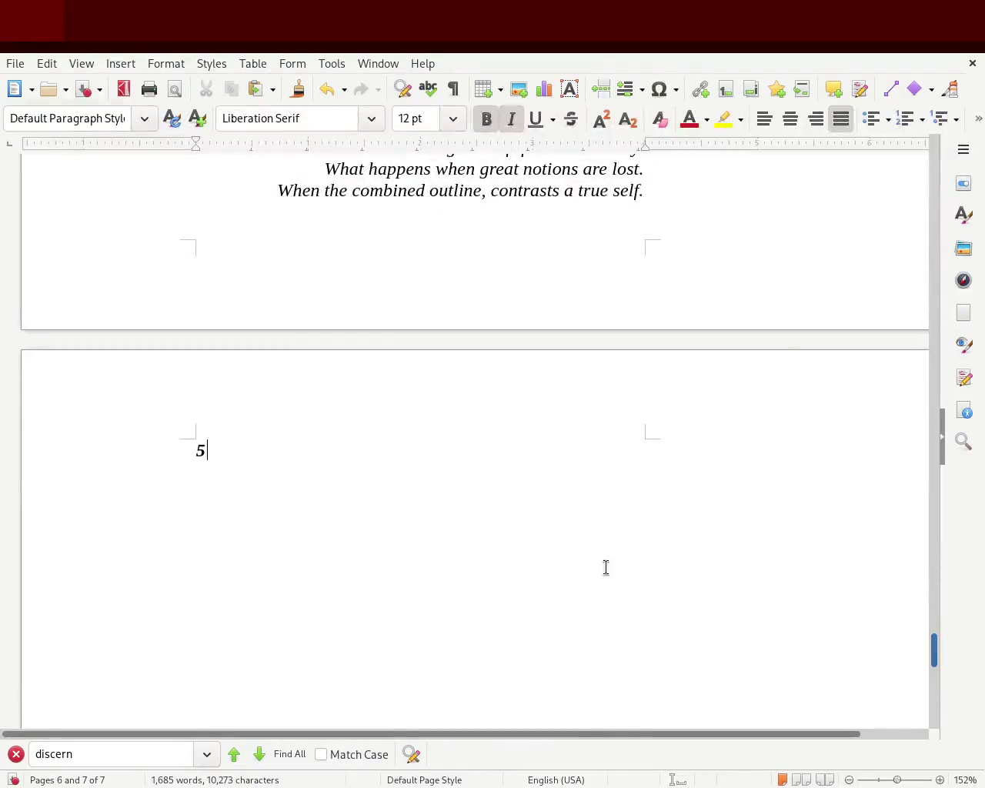
pyautogui.moveTo(244, 458); pyautogui.dragTo(112, 444)
pyautogui.write('4')
# Give the 4 the Title paragraph style, align it left, and save.
pyautogui.hotkey('shift', 'Left')
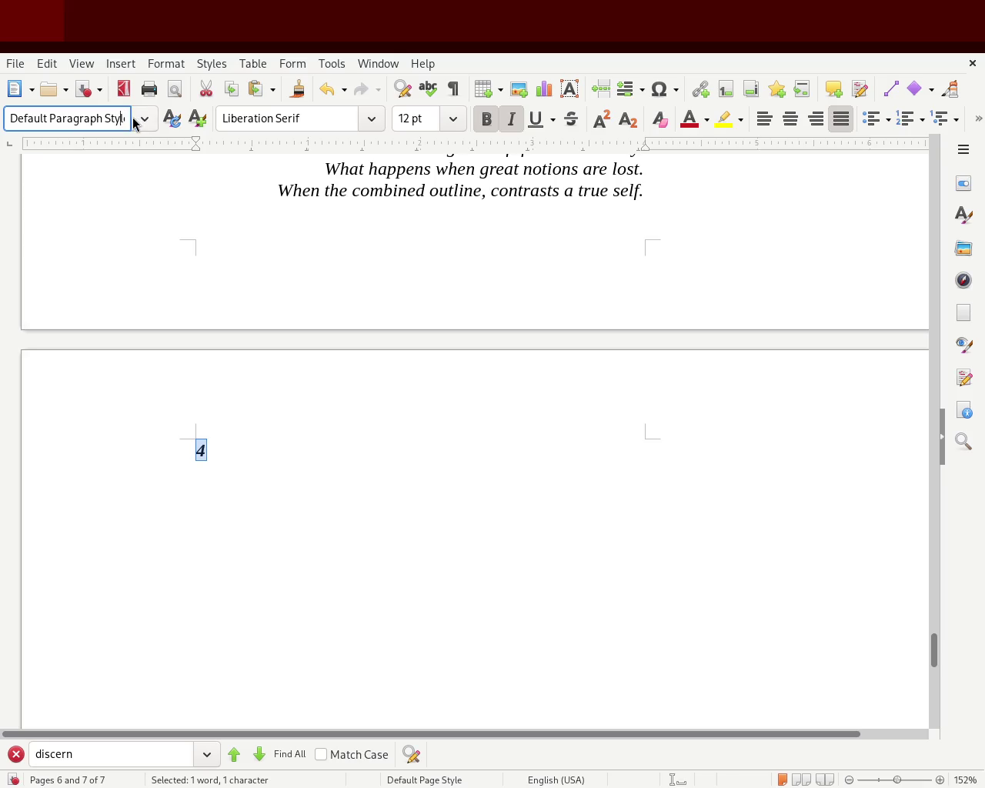
pyautogui.write('Title')
pyautogui.press('Return')
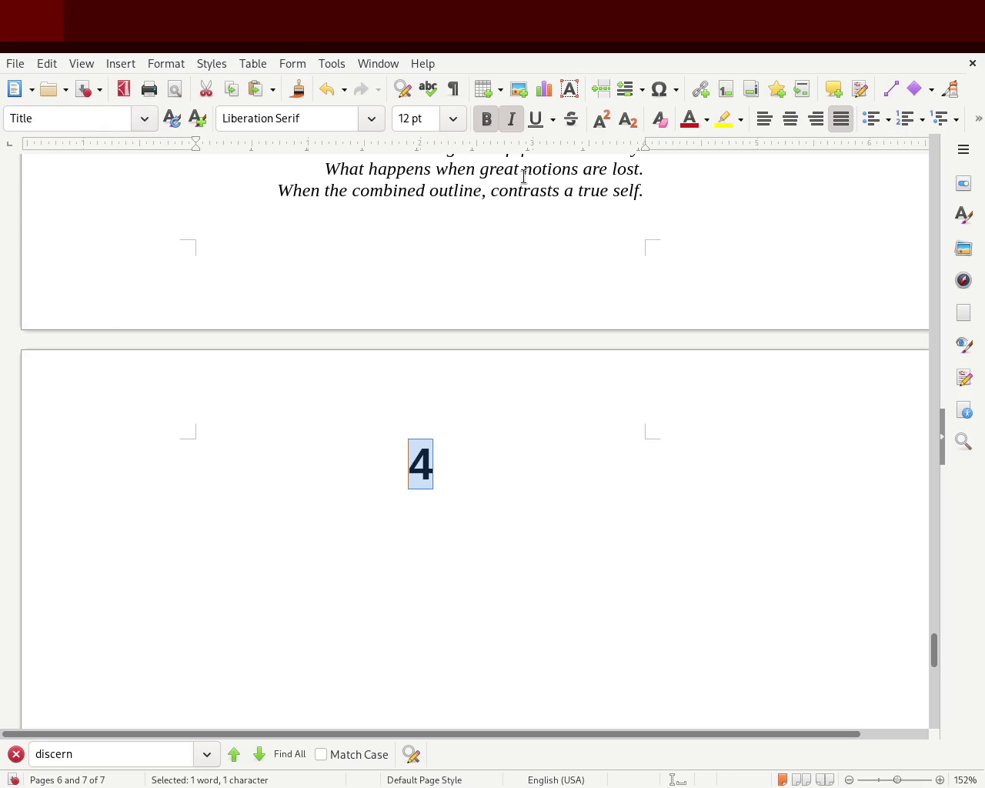
pyautogui.click(757, 125)
pyautogui.click(304, 464)
pyautogui.hotkey('ctrl', 's')
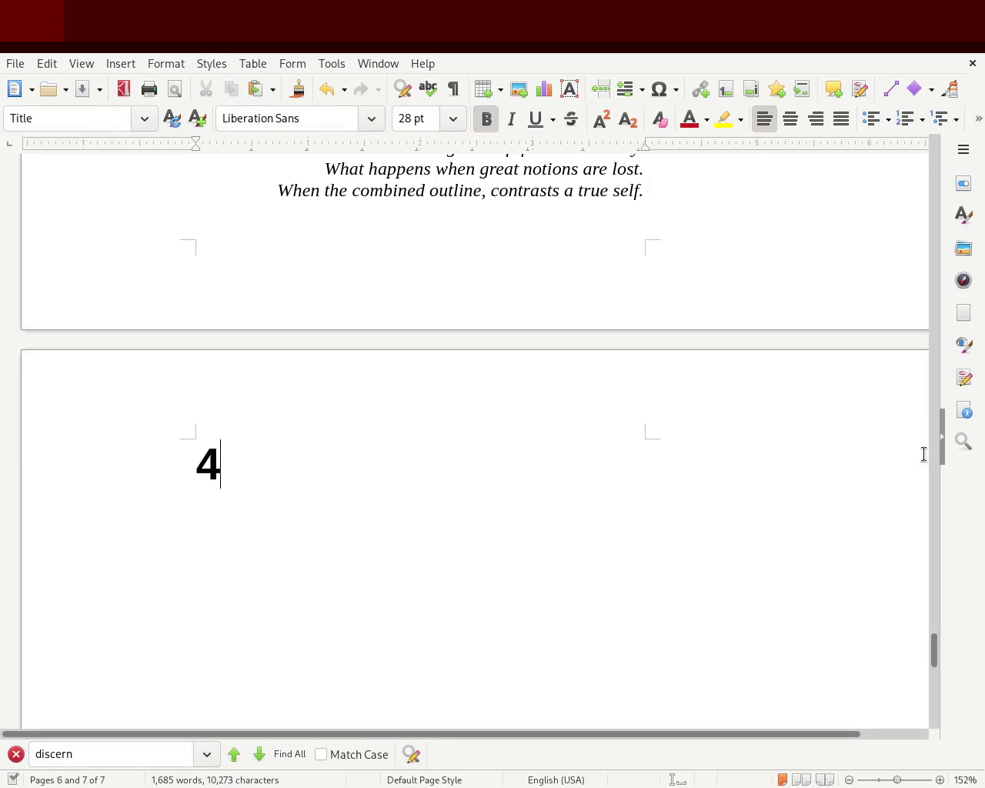
pyautogui.moveTo(931, 665)
pyautogui.mouseDown()
pyautogui.moveTo(941, 590)
pyautogui.moveTo(939, 644)
pyautogui.moveTo(949, 616)
pyautogui.moveTo(955, 529)
pyautogui.moveTo(946, 413)
pyautogui.moveTo(941, 537)
pyautogui.moveTo(948, 370)
pyautogui.mouseUp()
pyautogui.moveTo(934, 323)
pyautogui.mouseDown()
pyautogui.moveTo(941, 286)
pyautogui.moveTo(936, 652)
pyautogui.moveTo(934, 575)
pyautogui.moveTo(934, 620)
pyautogui.mouseUp()
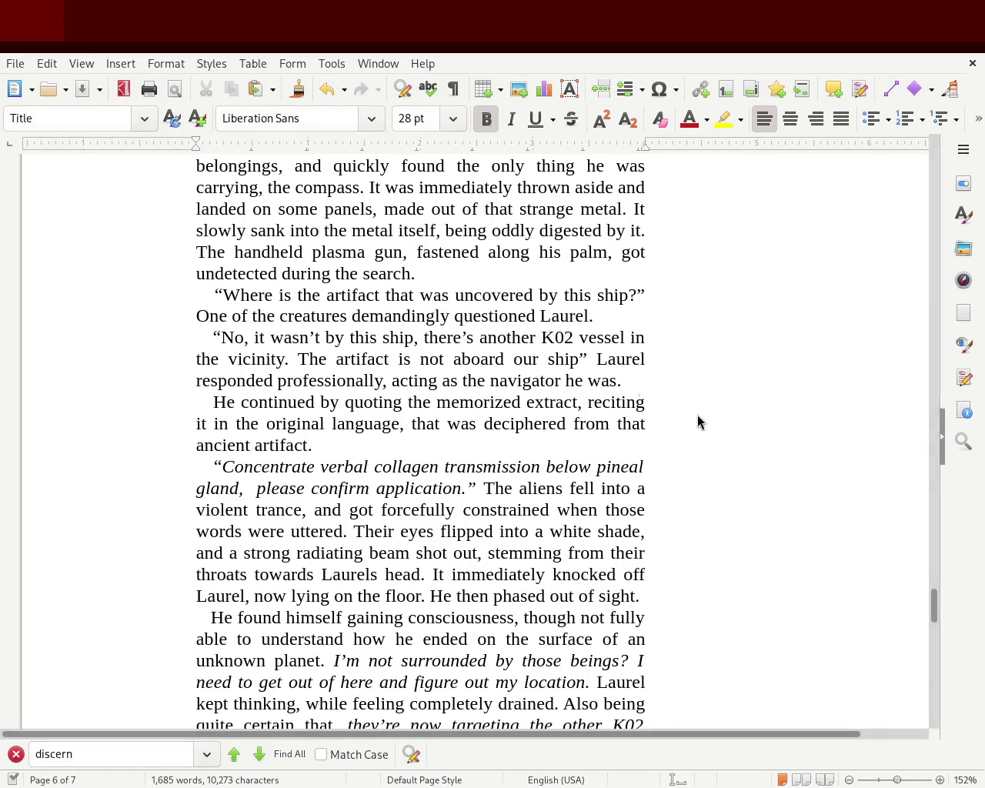
pyautogui.moveTo(934, 604)
pyautogui.mouseDown()
pyautogui.moveTo(918, 626)
pyautogui.moveTo(939, 501)
pyautogui.moveTo(919, 262)
pyautogui.moveTo(913, 601)
pyautogui.moveTo(932, 653)
pyautogui.moveTo(933, 589)
pyautogui.mouseUp()
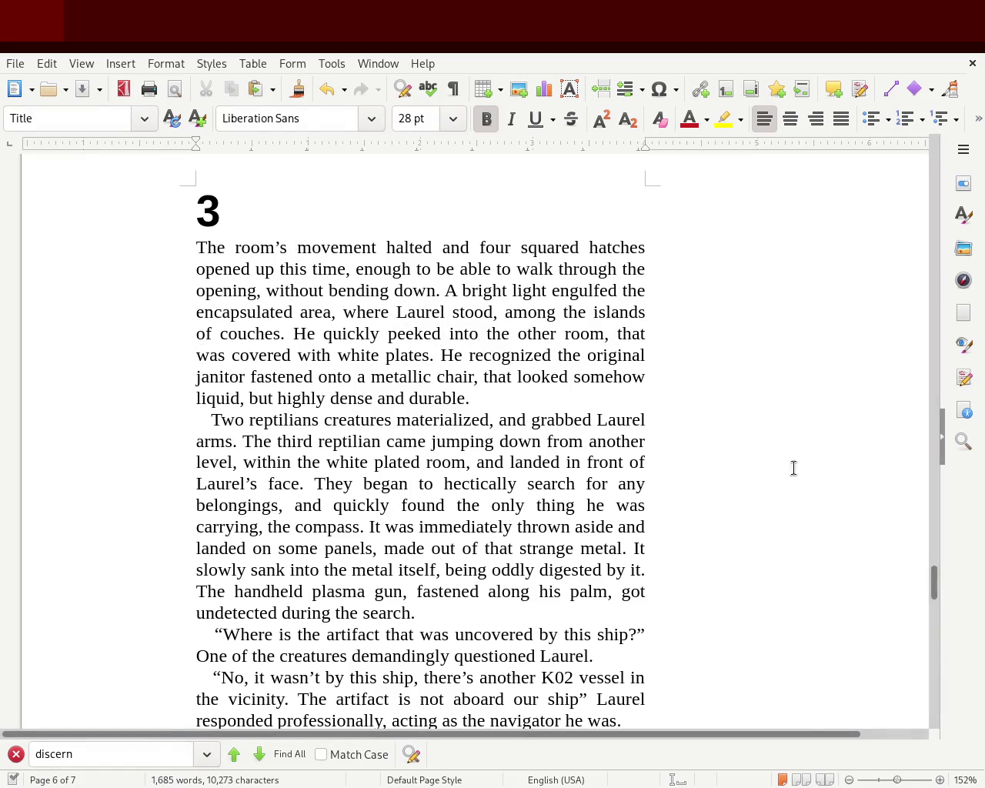
pyautogui.moveTo(933, 582)
pyautogui.mouseDown()
pyautogui.moveTo(939, 601)
pyautogui.moveTo(937, 587)
pyautogui.mouseUp()
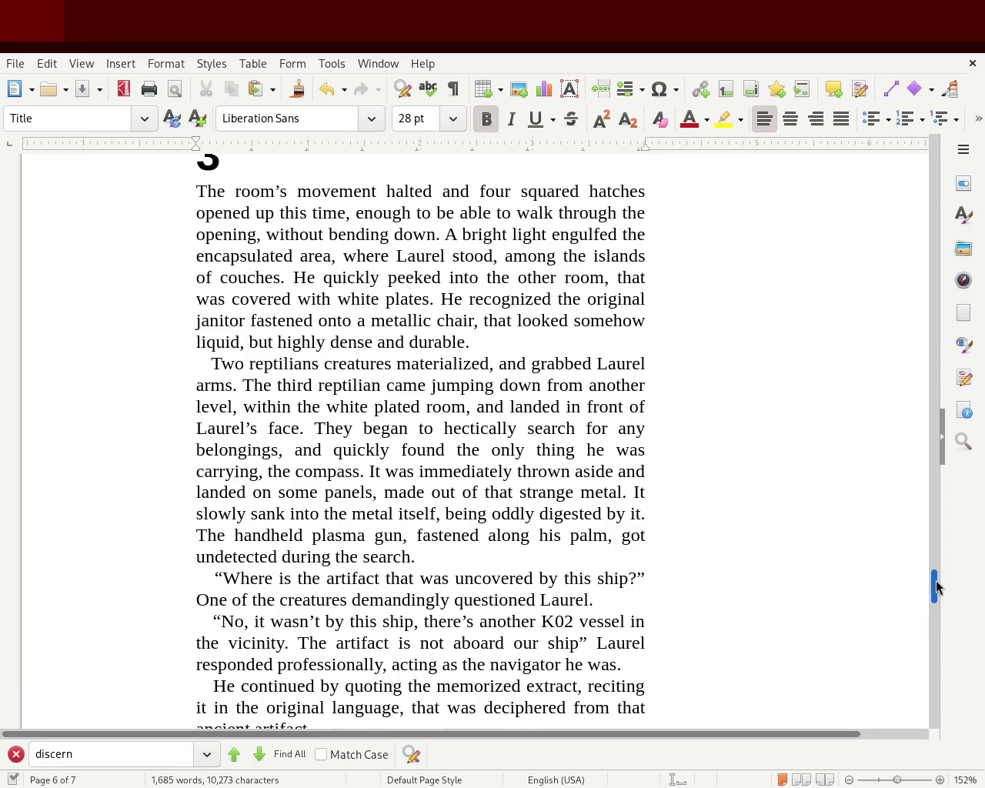
pyautogui.moveTo(936, 586); pyautogui.dragTo(936, 590)
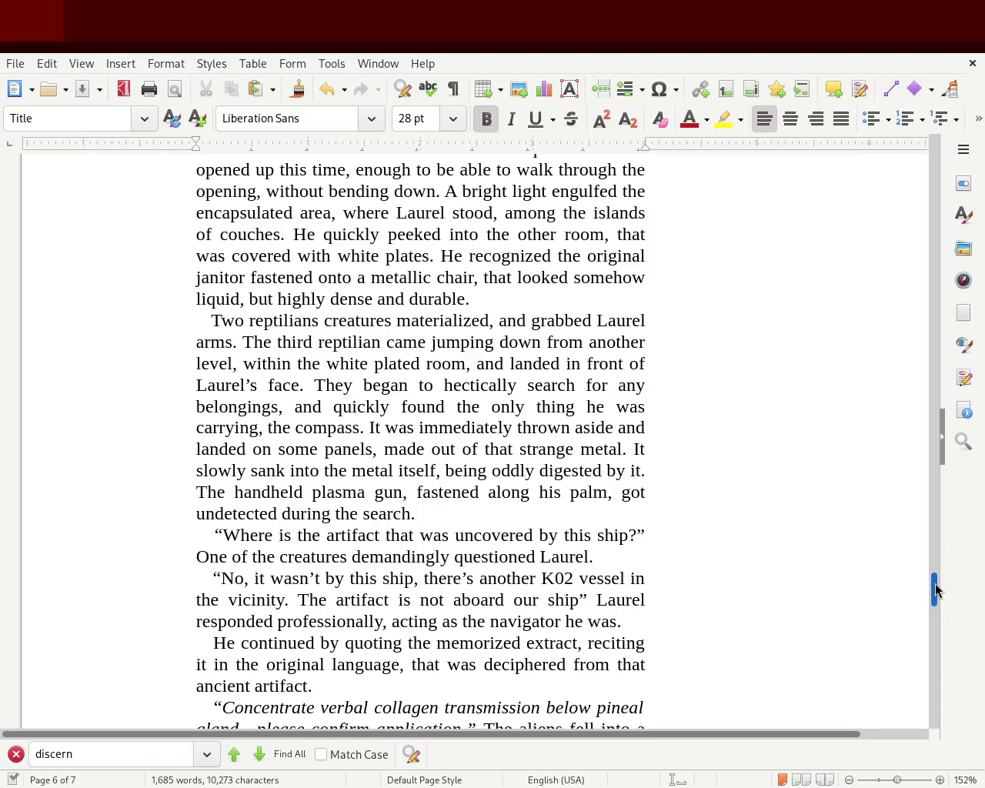
# Insert 'that' before 'he' in 'the only thing' and check the compass-sinking sentence.
pyautogui.click(585, 407)
pyautogui.write('that')
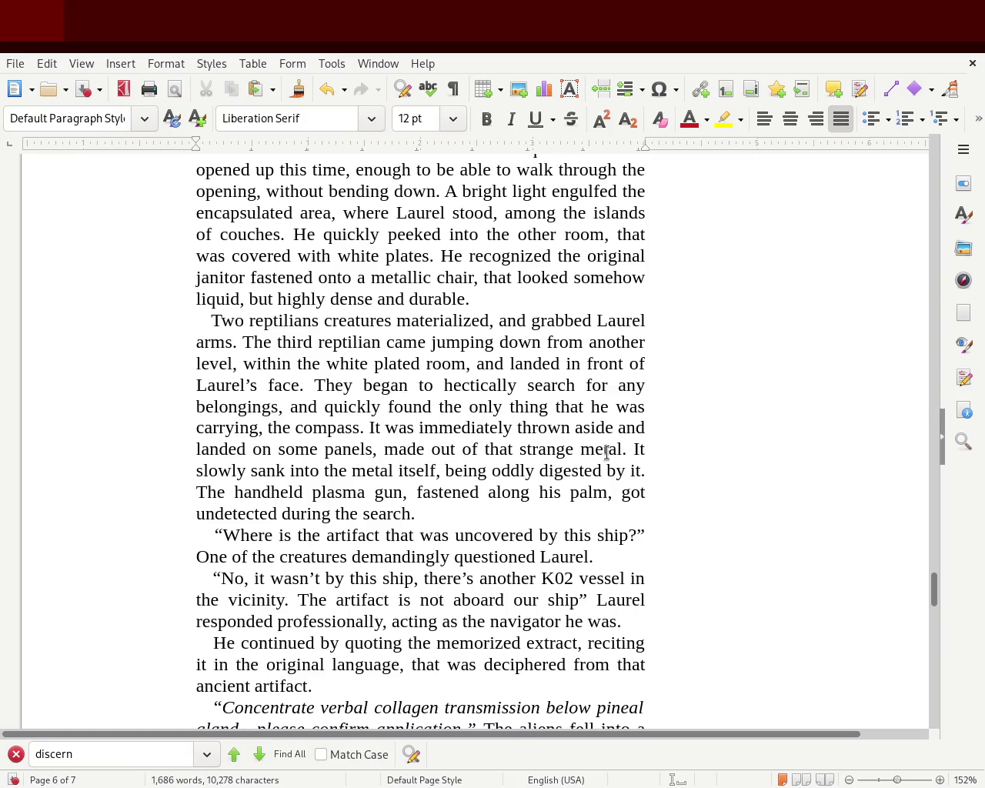
pyautogui.moveTo(638, 449); pyautogui.dragTo(450, 471)
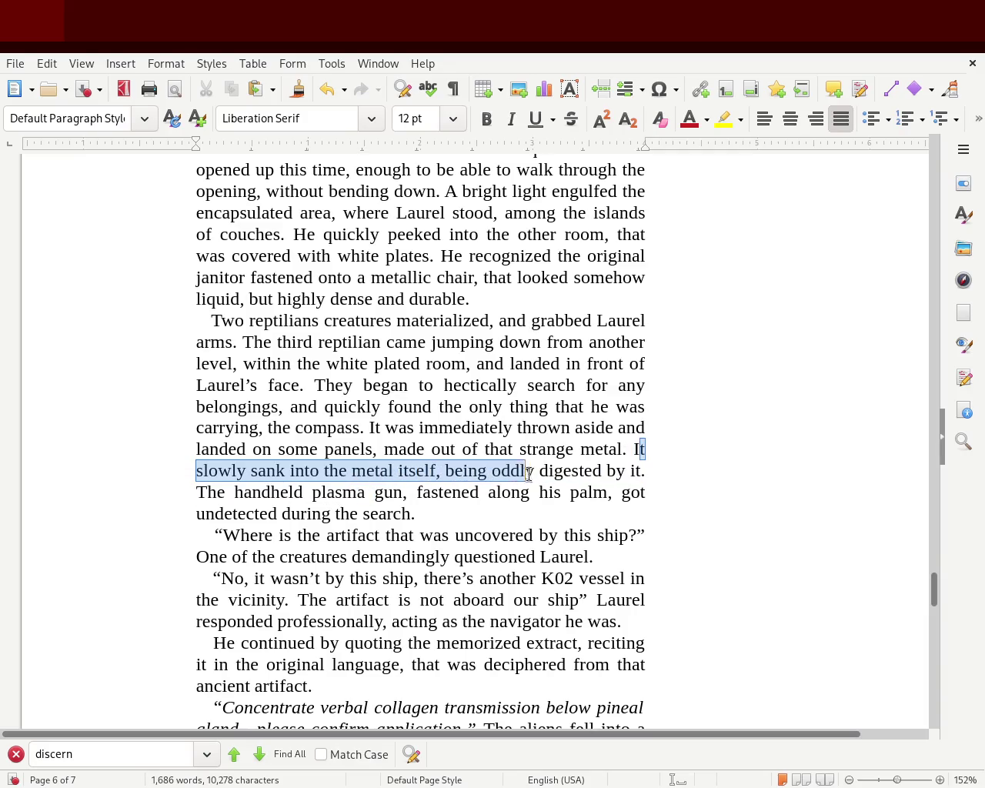
pyautogui.moveTo(450, 471); pyautogui.dragTo(651, 469)
pyautogui.click(682, 467)
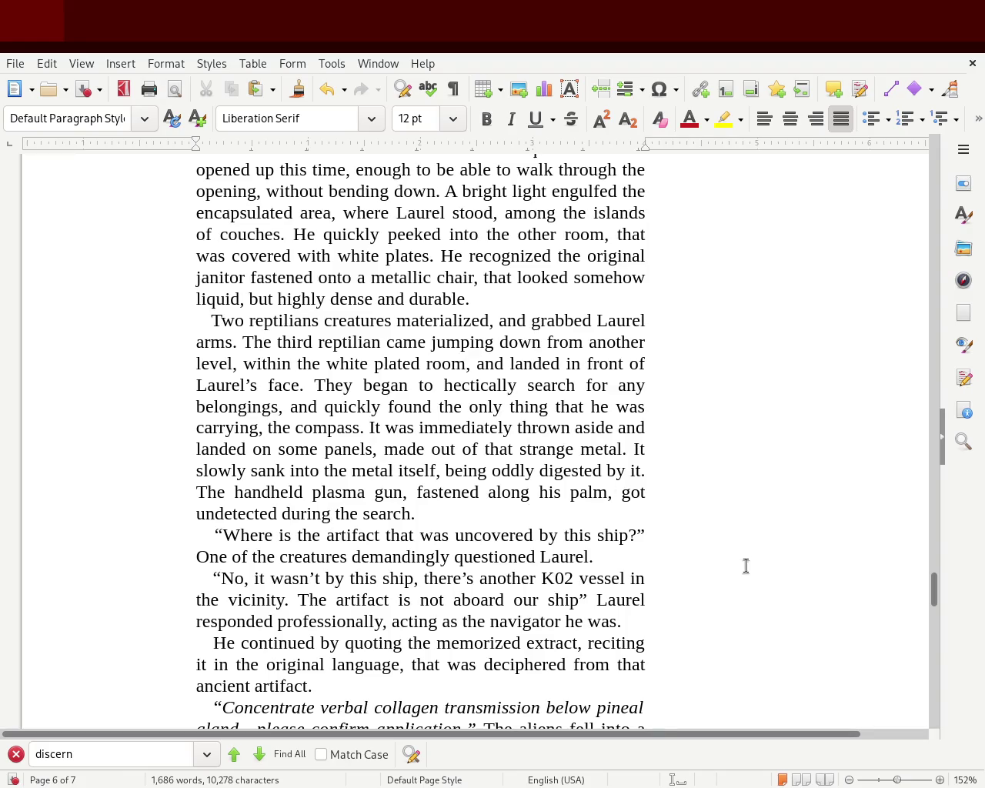
pyautogui.moveTo(936, 594); pyautogui.dragTo(933, 613)
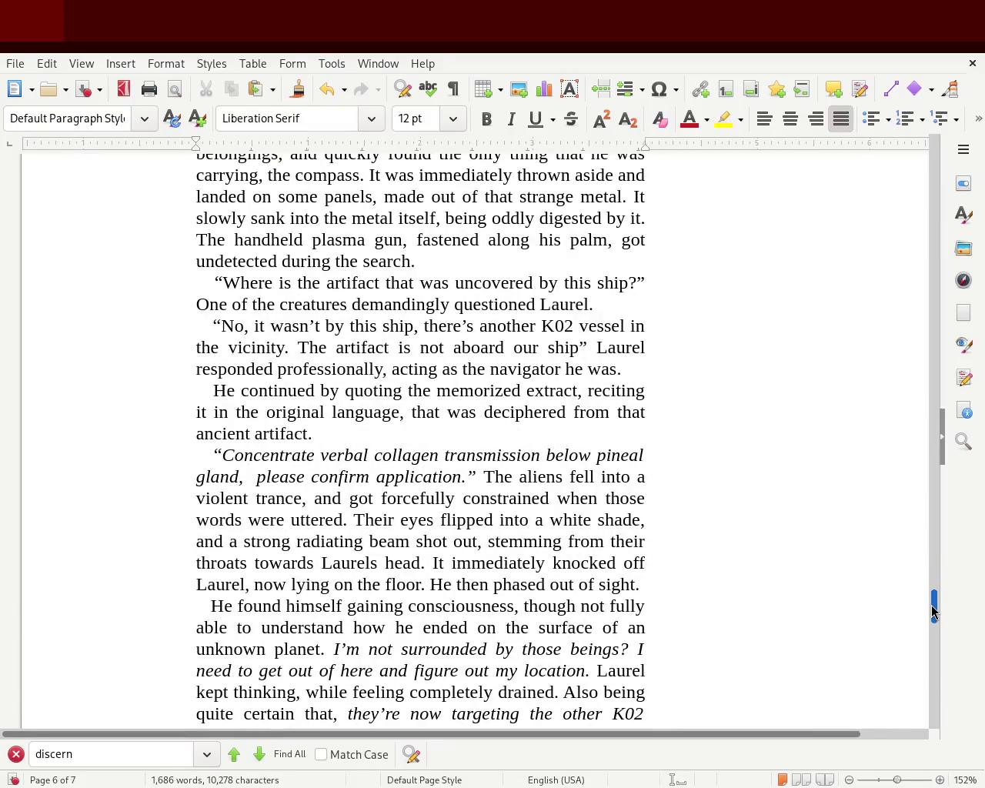
# Under the 4 heading, type 'He began to move and saw a shimmer in the distance, Is it that same metal'.
pyautogui.moveTo(933, 612)
pyautogui.mouseDown()
pyautogui.moveTo(898, 695)
pyautogui.moveTo(908, 697)
pyautogui.moveTo(914, 649)
pyautogui.mouseUp()
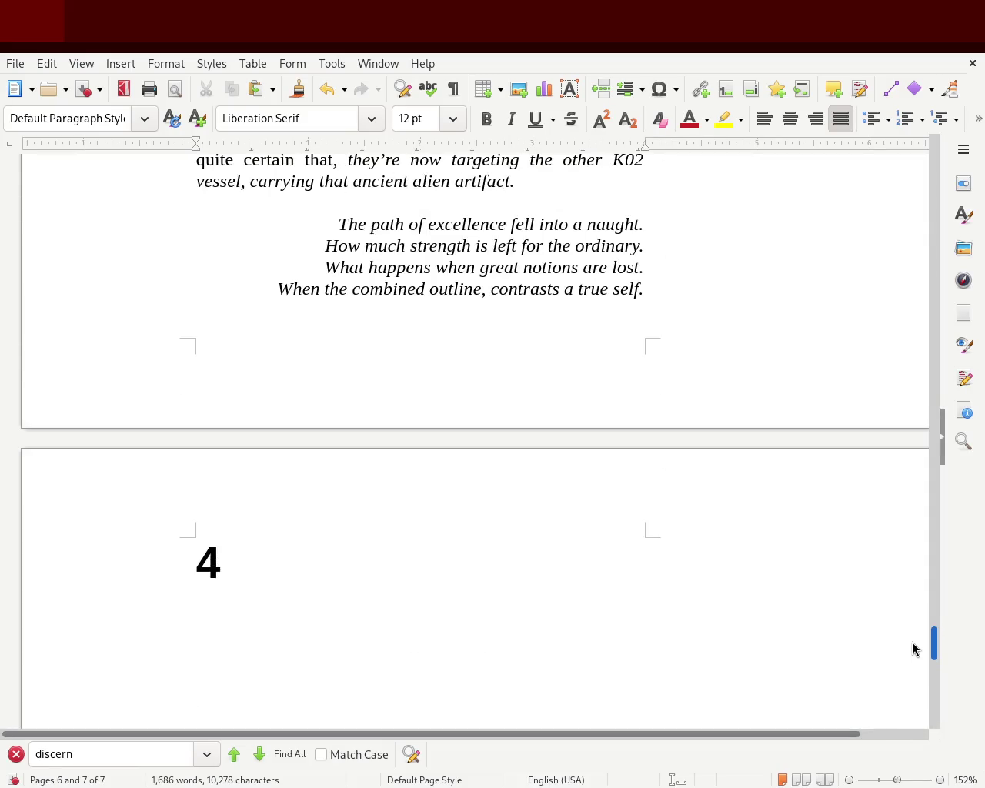
pyautogui.click(286, 608)
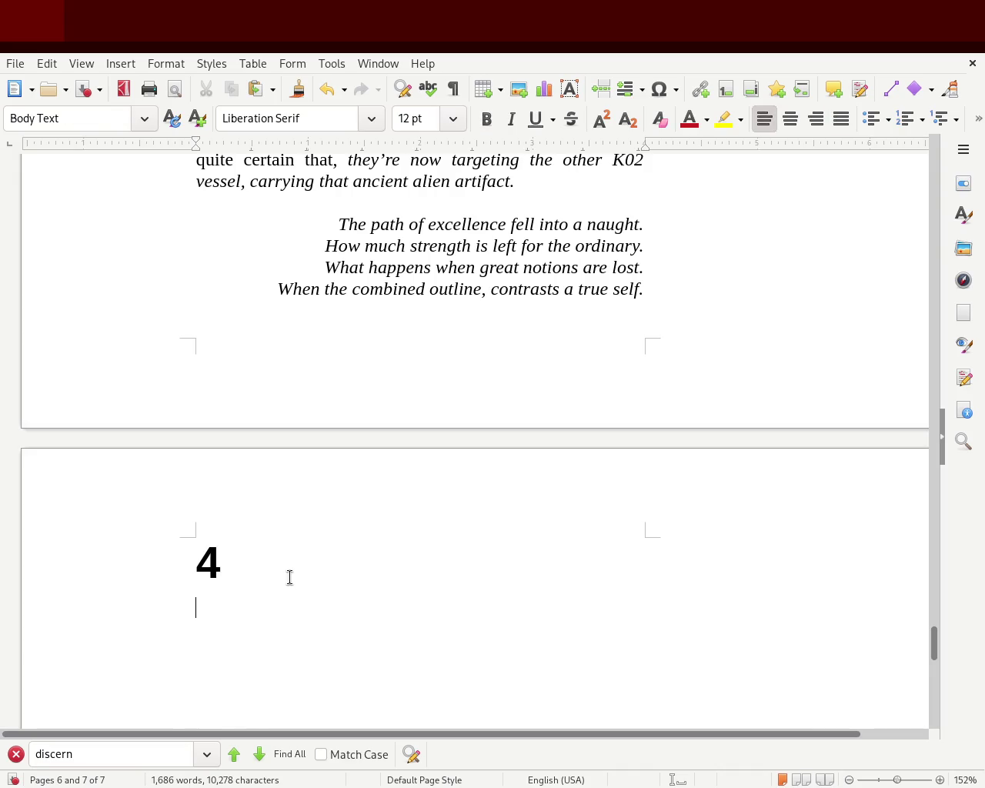
pyautogui.write('He began to ')
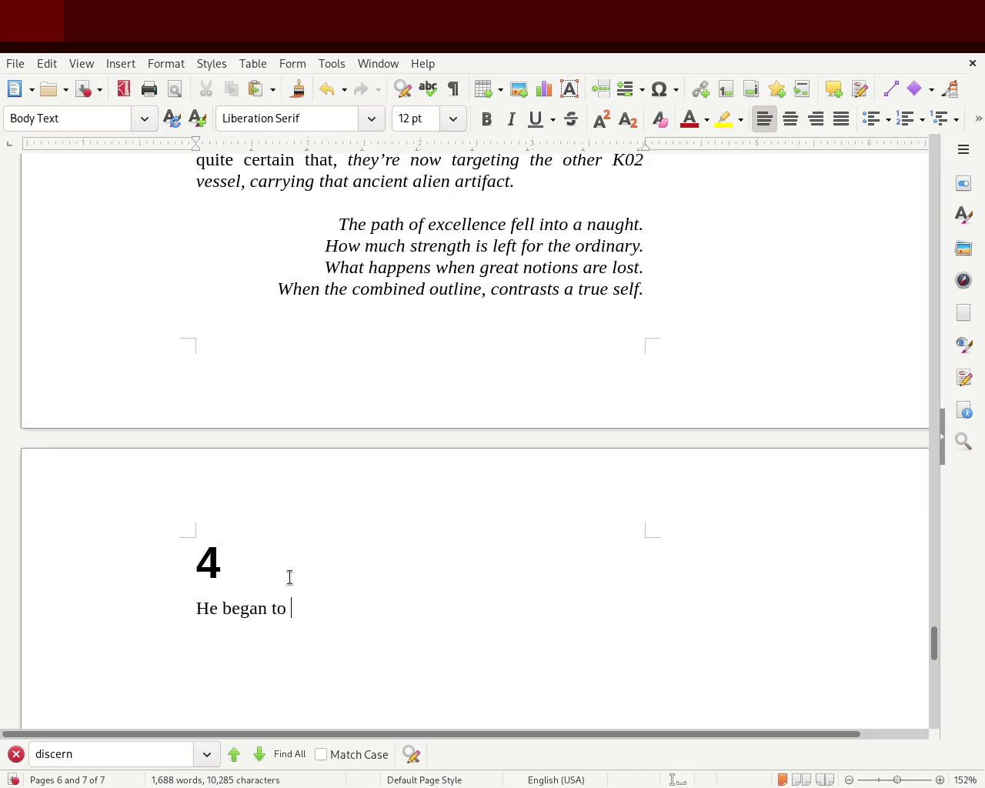
pyautogui.write('move ')
pyautogui.write('and saw a shimmer in the distance, do')
pyautogui.press('BackSpace')
pyautogui.press('BackSpace')
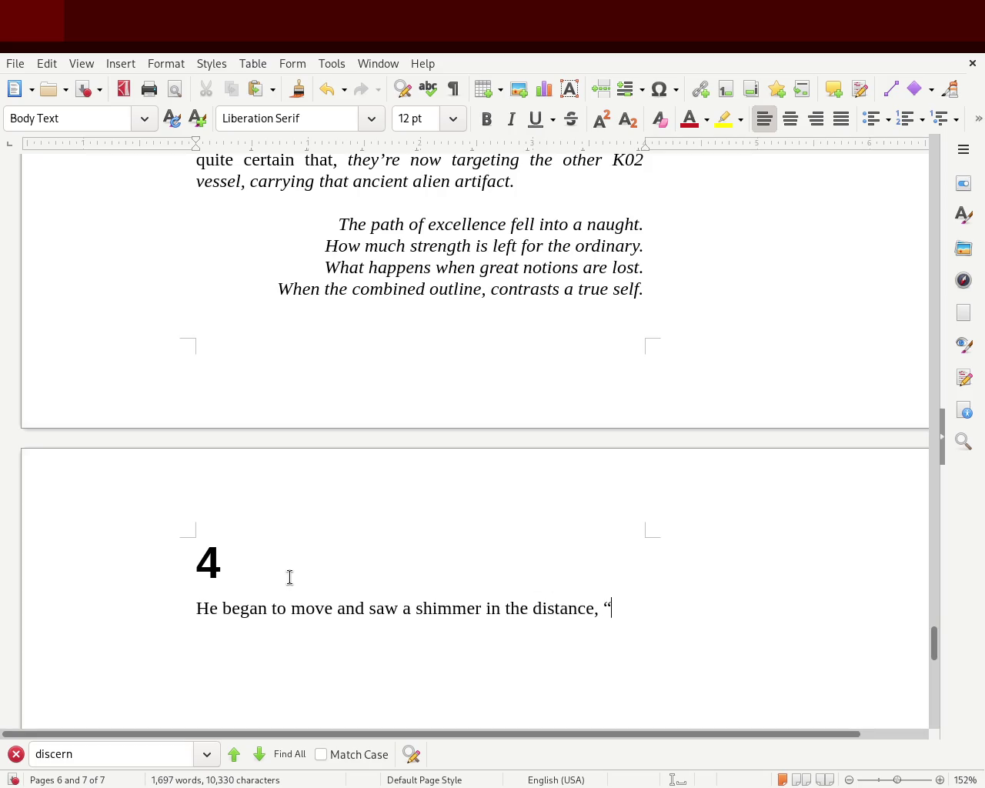
pyautogui.write('is')
pyautogui.press('BackSpace')
pyautogui.press('BackSpace')
pyautogui.write('Is it that same metal')
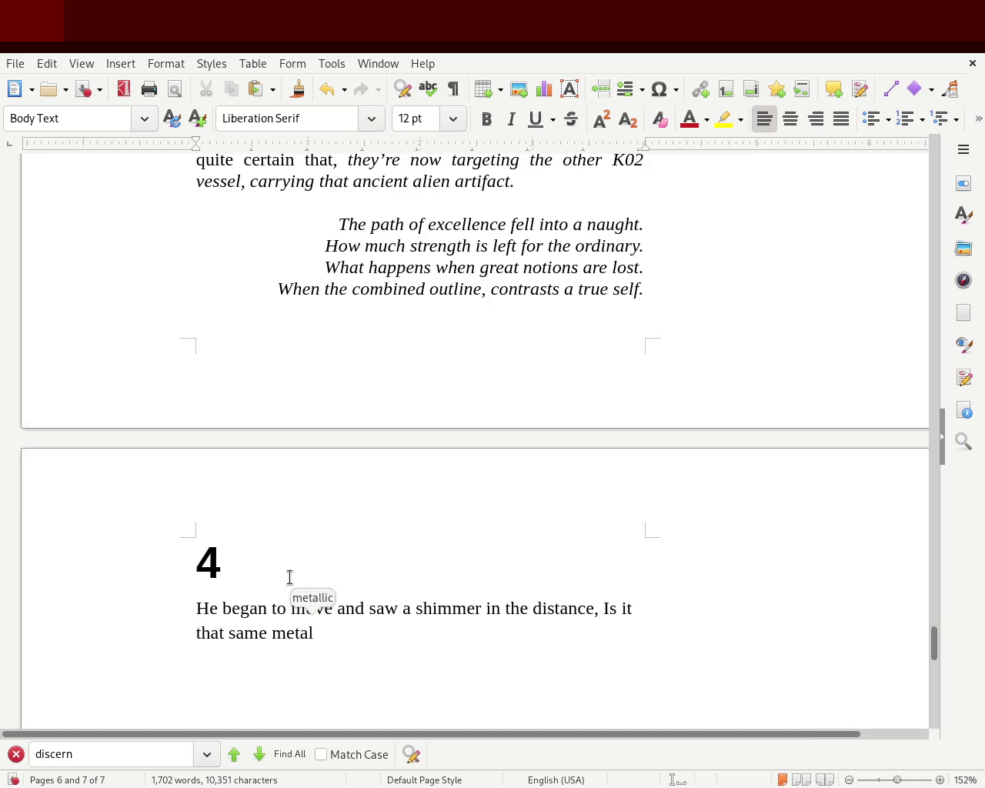
pyautogui.write('"')
# Continue the thought after 'metal' with ', am I going to'.
pyautogui.click(350, 632)
pyautogui.press('BackSpace')
pyautogui.write(', ')
pyautogui.write('I')
pyautogui.press('BackSpace')
pyautogui.write('uis')
pyautogui.press('BackSpace')
pyautogui.press('BackSpace')
pyautogui.press('BackSpace')
pyautogui.write('is')
pyautogui.press('BackSpace')
pyautogui.press('BackSpace')
pyautogui.write('I')
pyautogui.press('BackSpace')
pyautogui.write('am I going tosaw')
pyautogui.press('BackSpace')
pyautogui.press('BackSpace')
# Finish with 'swallowed soon. Getting a bit closer he saw the compass slowing emerging from the metal.'.
pyautogui.write('wallowed soon, ')
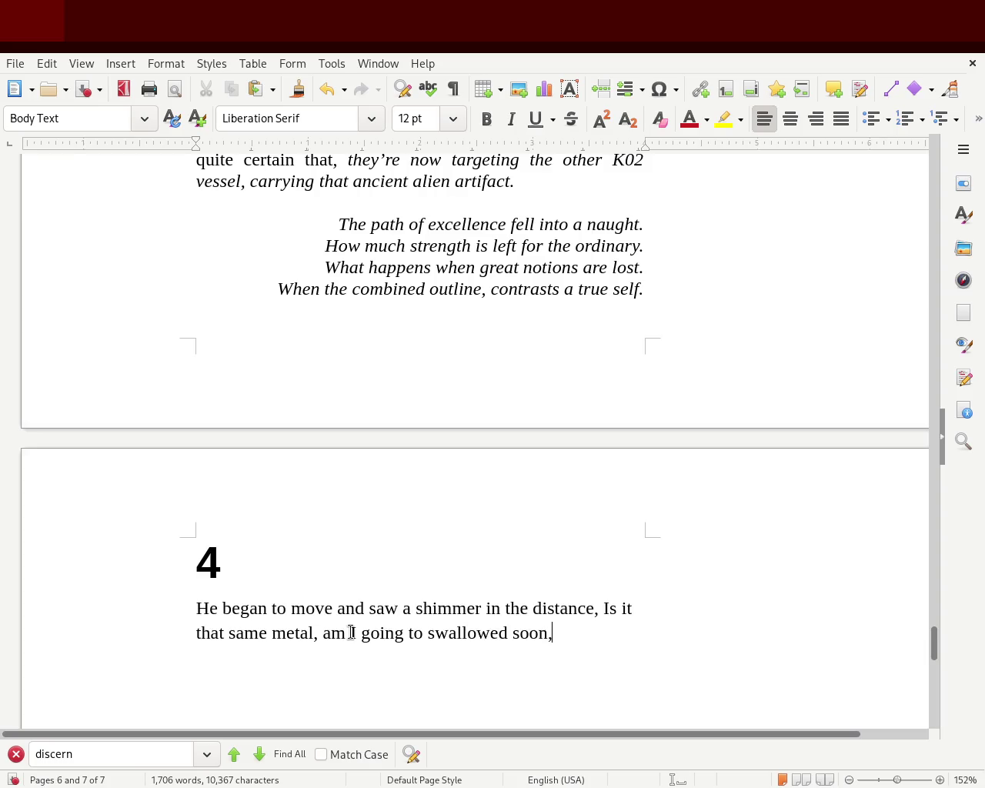
pyautogui.write('B')
pyautogui.press('BackSpace')
pyautogui.press('BackSpace')
pyautogui.press('BackSpace')
pyautogui.write('. Getting a bit closer I')
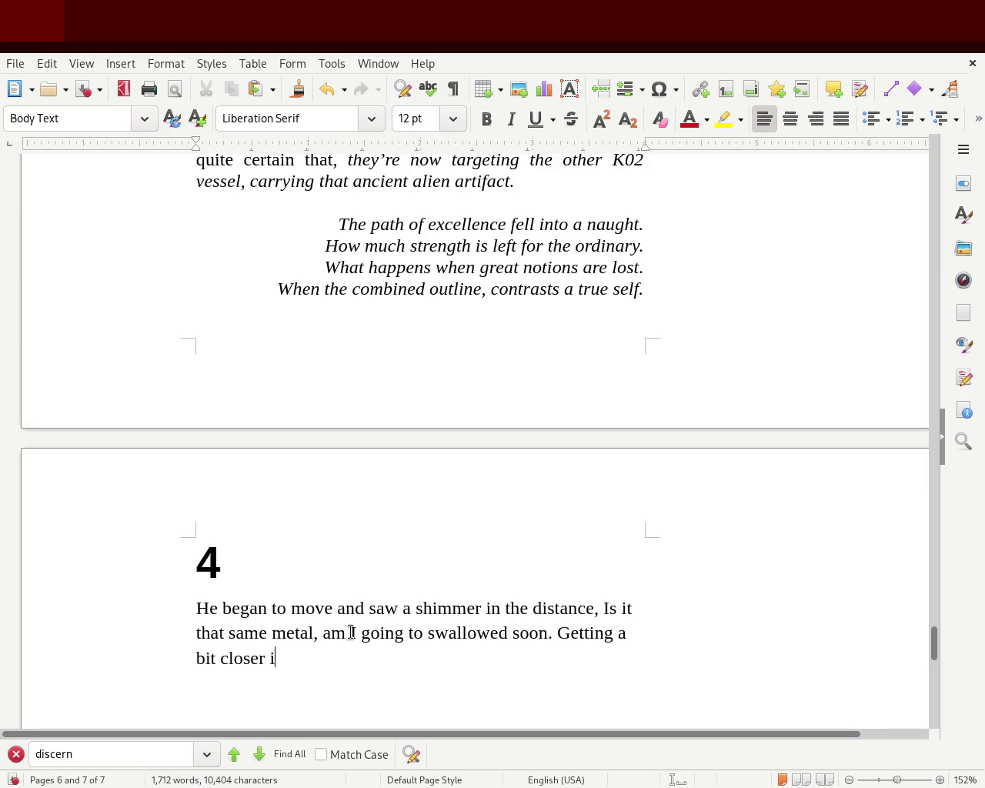
pyautogui.press('BackSpace')
pyautogui.write('he')
pyautogui.write('sawthe')
pyautogui.press('BackSpace')
pyautogui.press('BackSpace')
pyautogui.write('he compass slowing emerging from the metal')
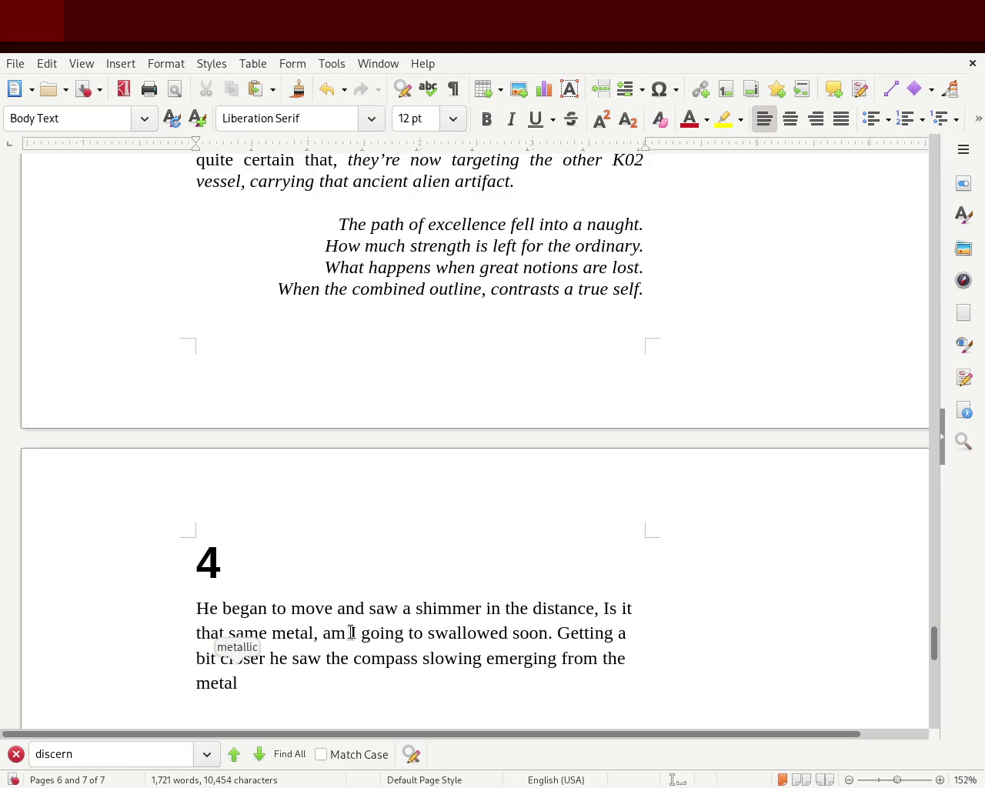
pyautogui.write('.')
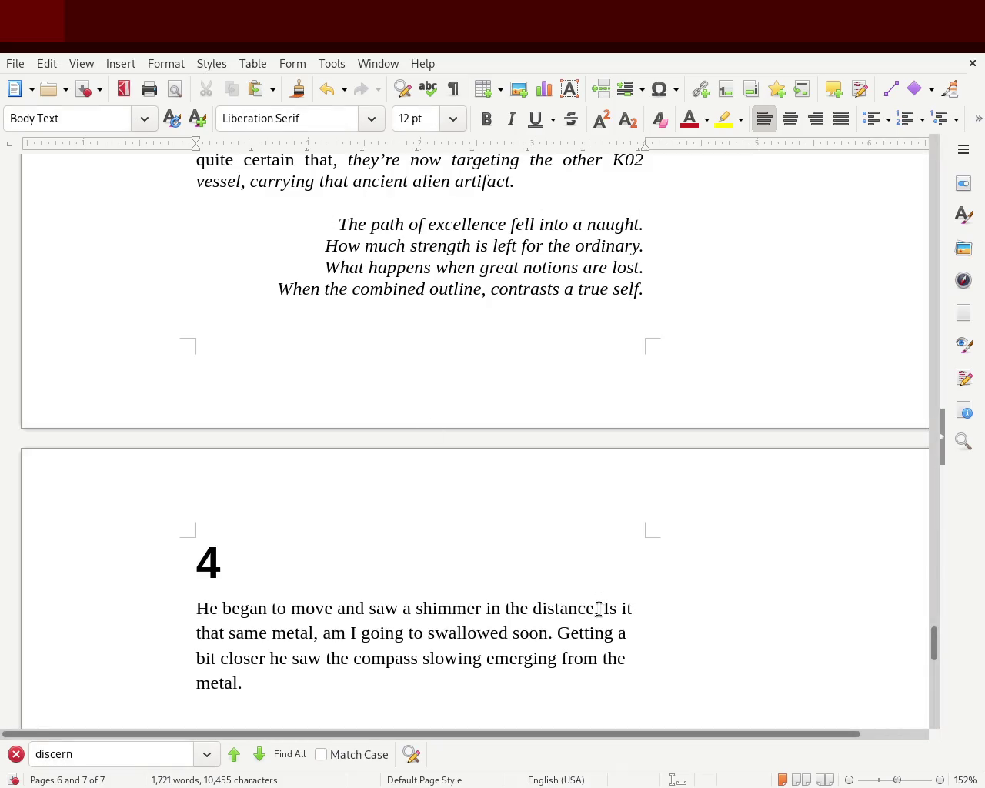
pyautogui.moveTo(604, 608)
pyautogui.mouseDown()
pyautogui.moveTo(528, 632)
pyautogui.moveTo(548, 632)
pyautogui.mouseUp()
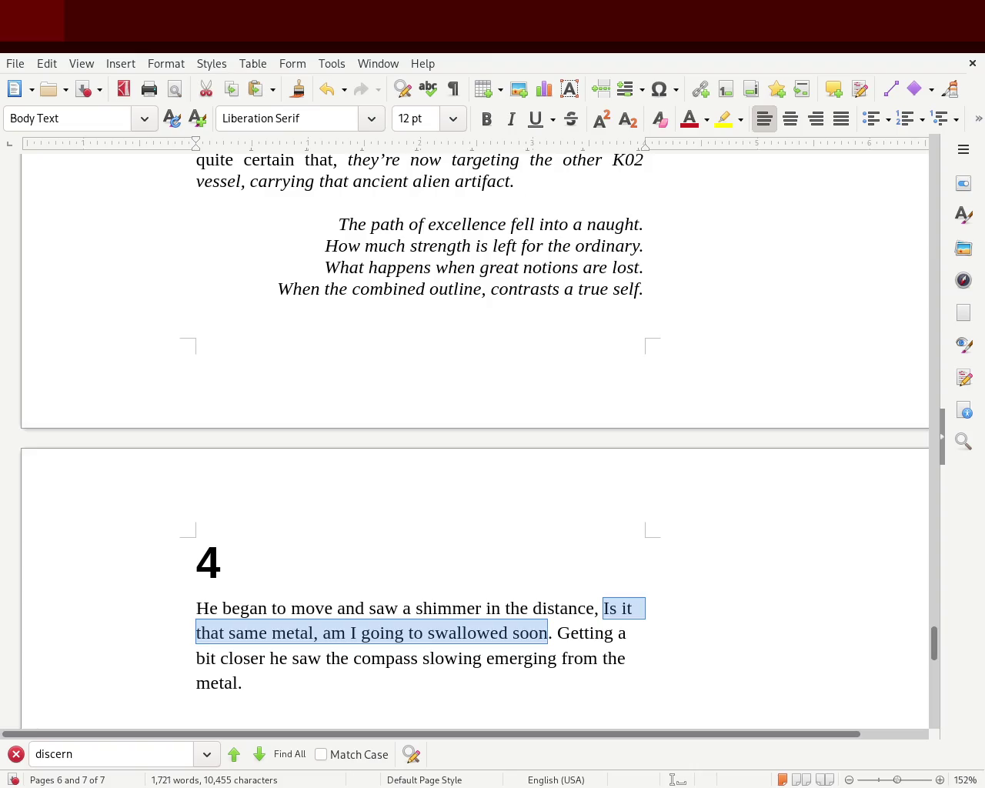
# Italicize the question ending 'swallowed soon', then add a comma and upright 'joking by himself'.
pyautogui.click(512, 119)
pyautogui.click(548, 633)
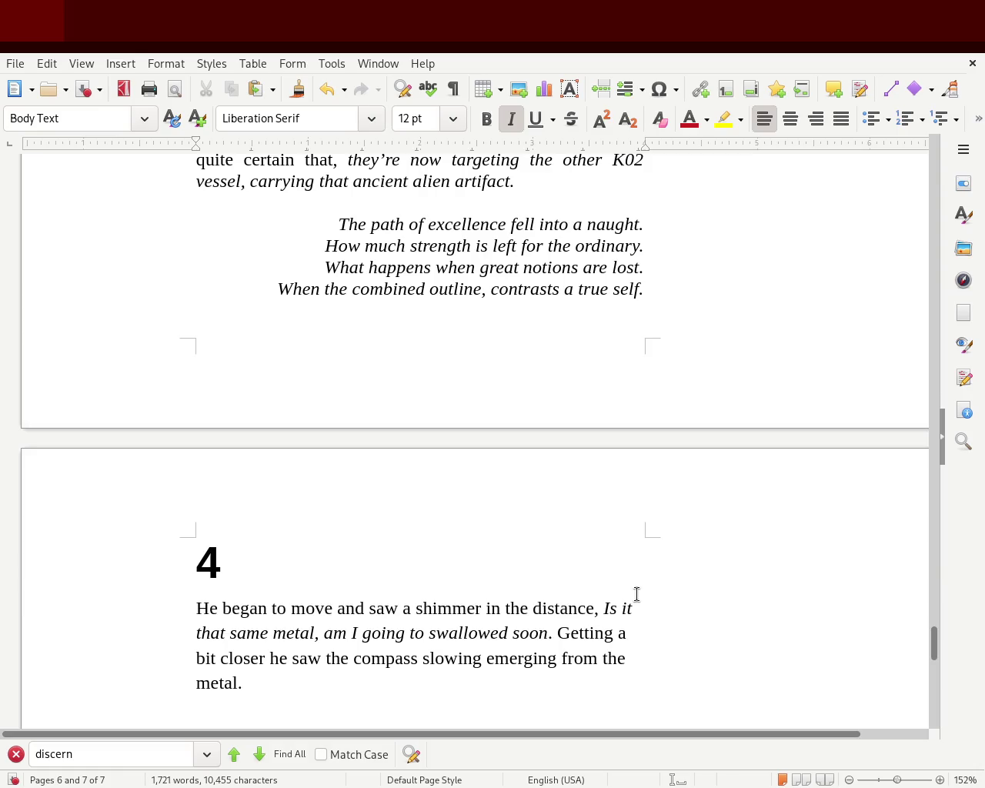
pyautogui.write(',')
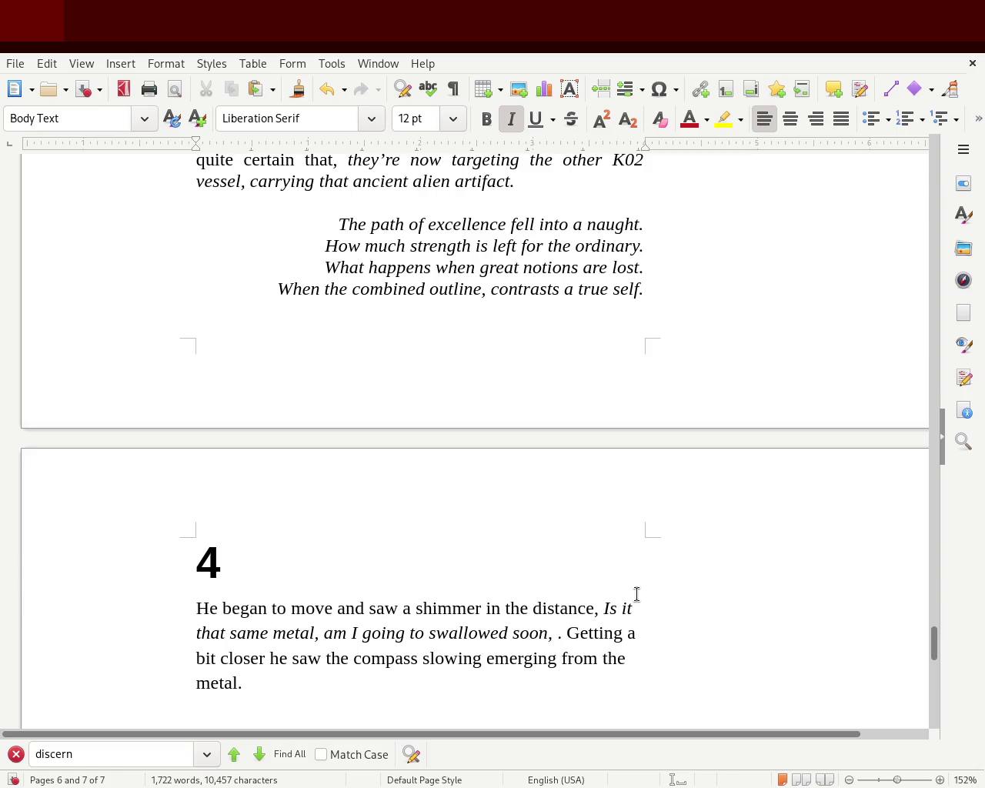
pyautogui.click(512, 119)
pyautogui.write('joking ')
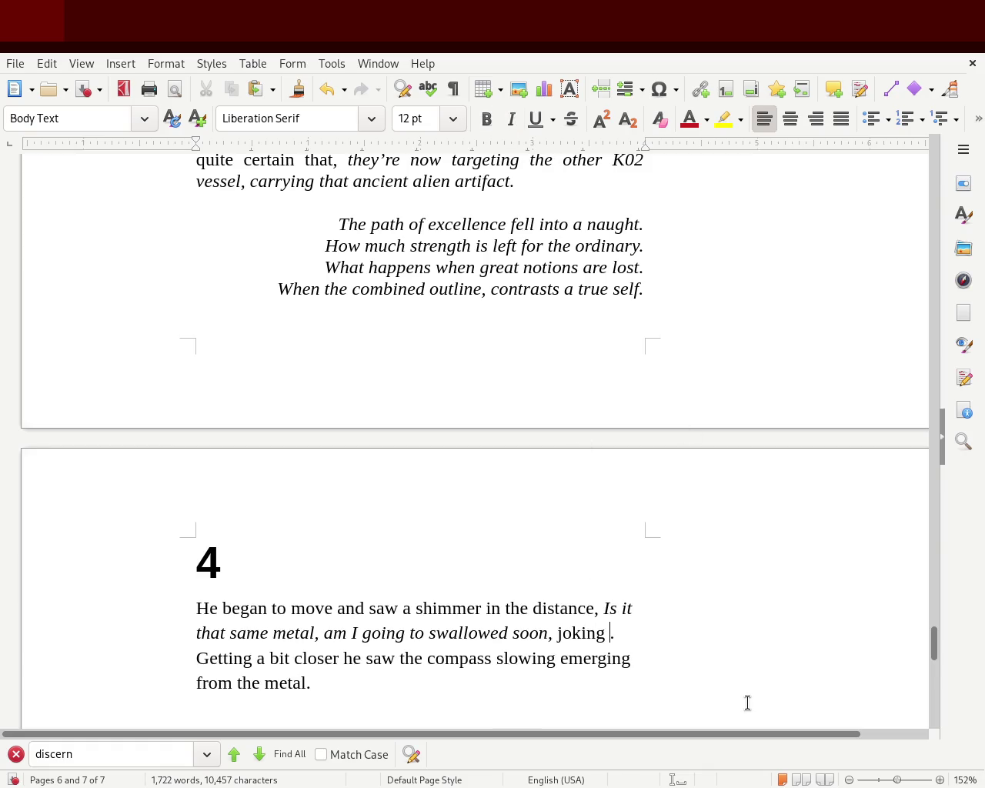
pyautogui.write('by himself')
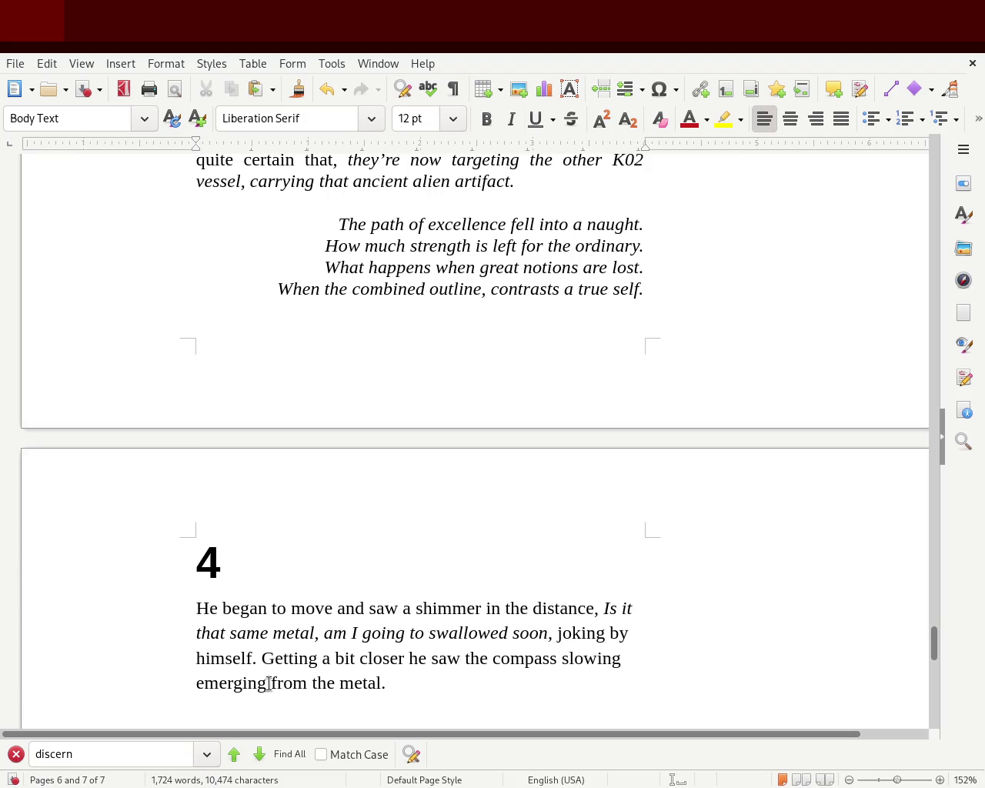
pyautogui.doubleClick(223, 684)
# Insert 'up' and change 'from' to 'out of' in the last line, then save.
pyautogui.click(427, 687)
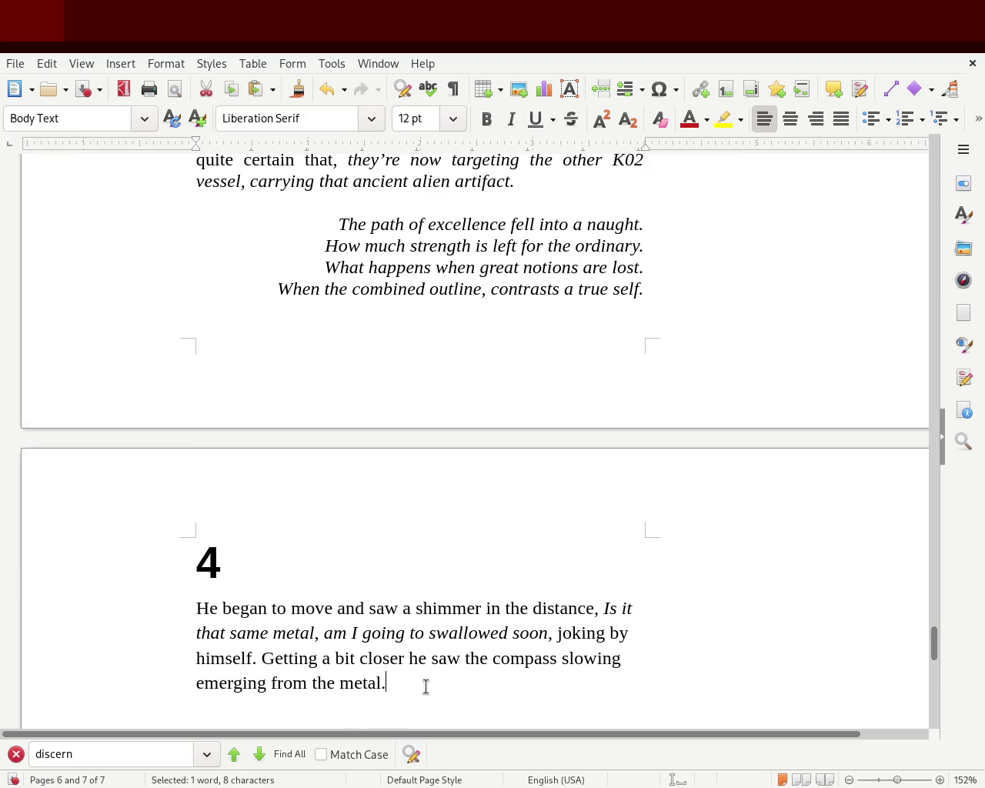
pyautogui.write('up from')
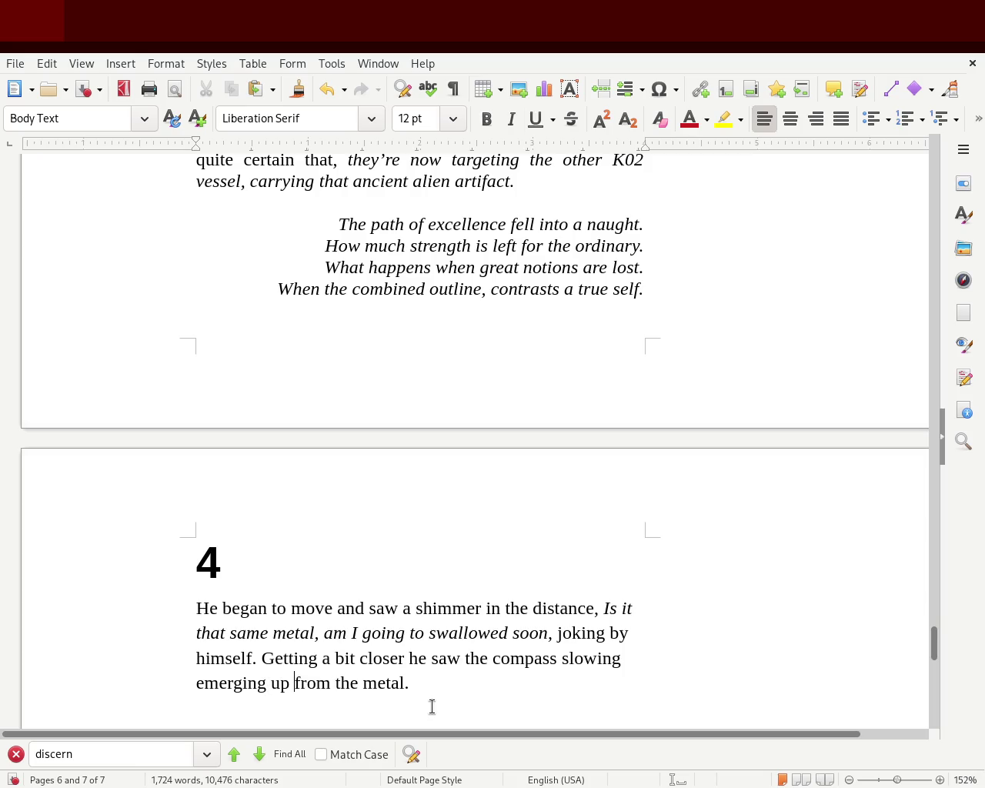
pyautogui.press('BackSpace')
pyautogui.press('BackSpace')
pyautogui.press('BackSpace')
pyautogui.press('BackSpace')
pyautogui.write('out of')
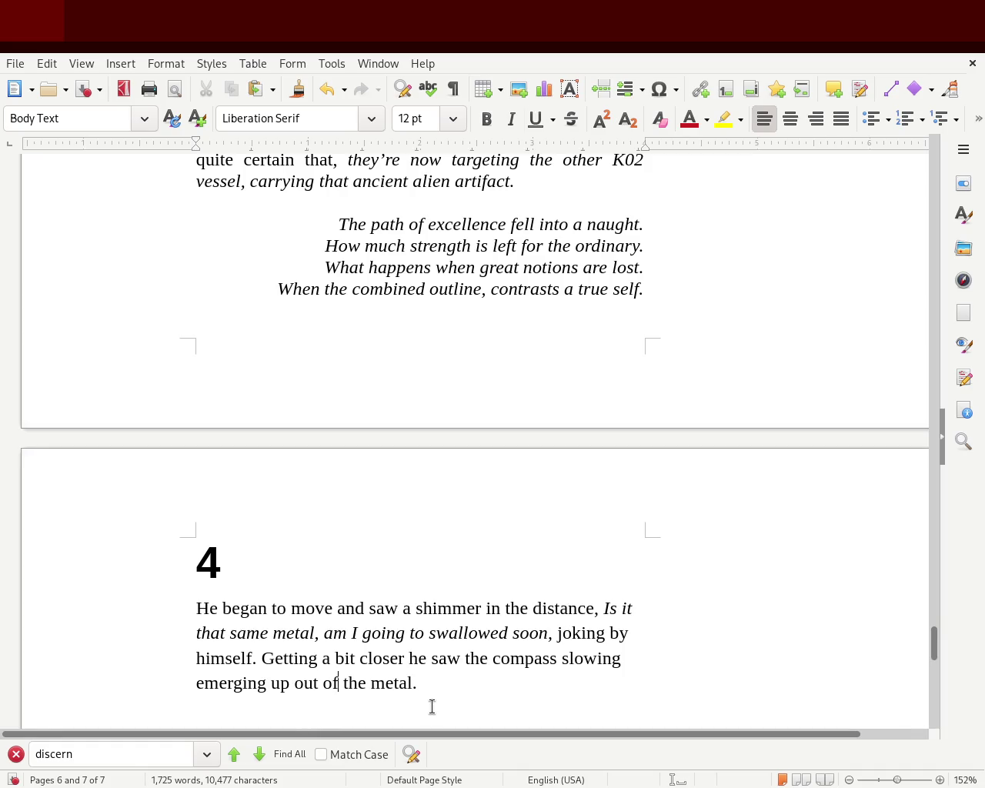
pyautogui.click(429, 675)
pyautogui.hotkey('ctrl', 's')
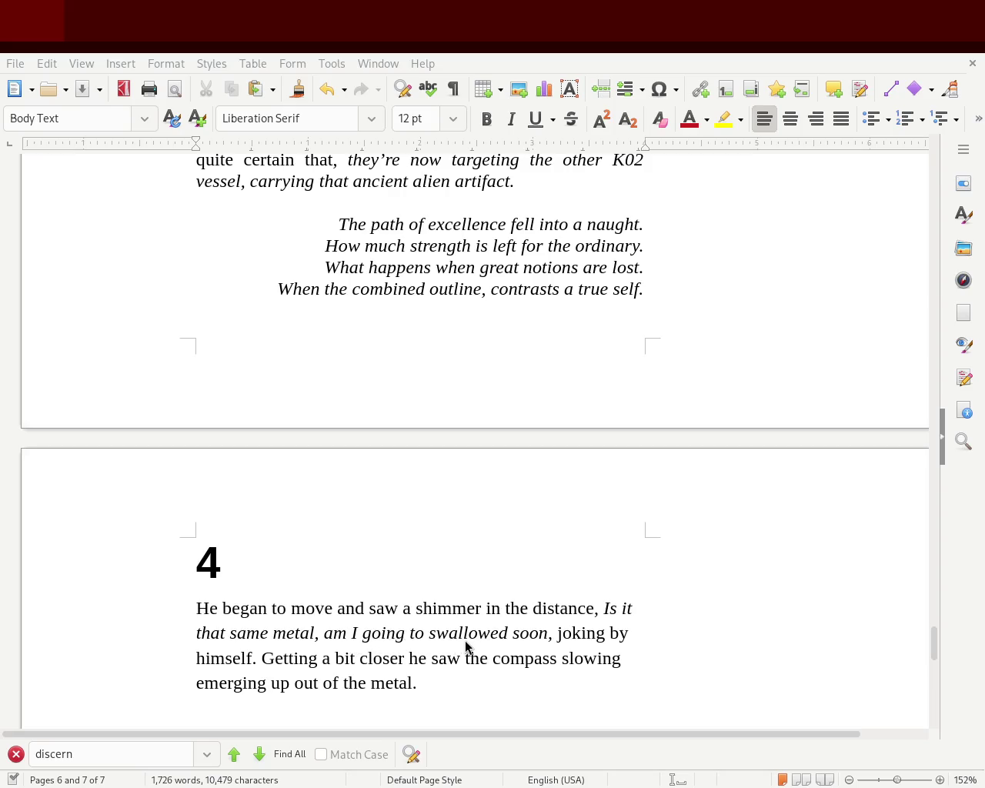
pyautogui.click(289, 359)
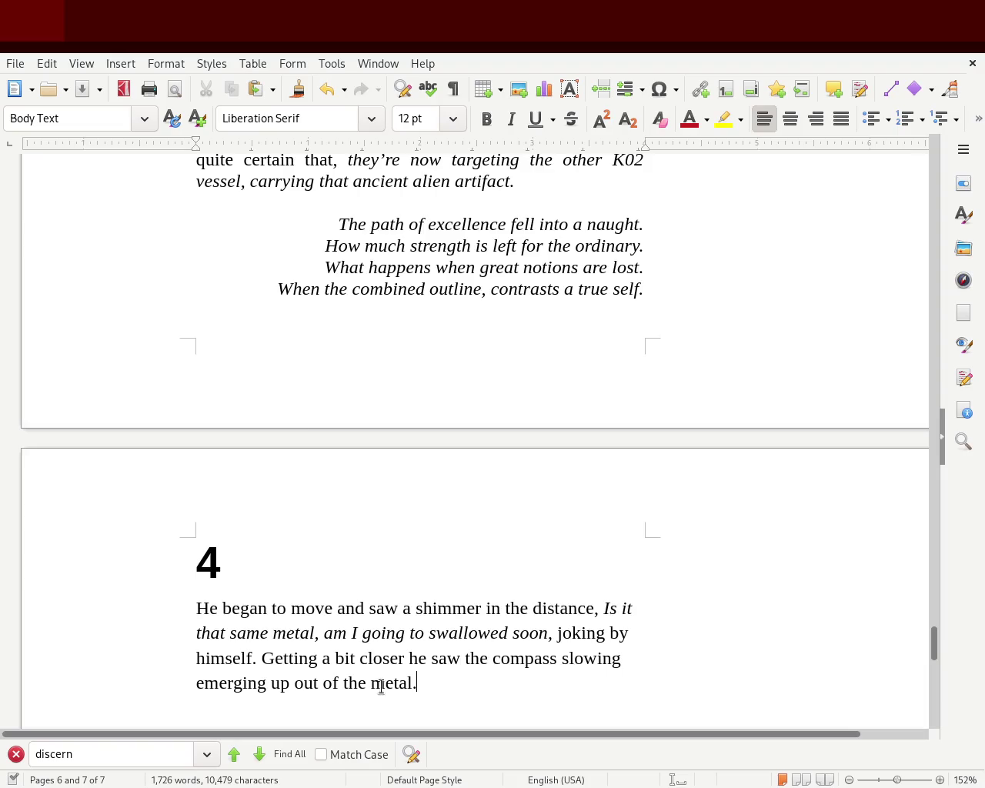
# In chapter 4's opening thought, change 'to' to 'be' and 'joking' to 'he joked'.
pyautogui.doubleClick(416, 633)
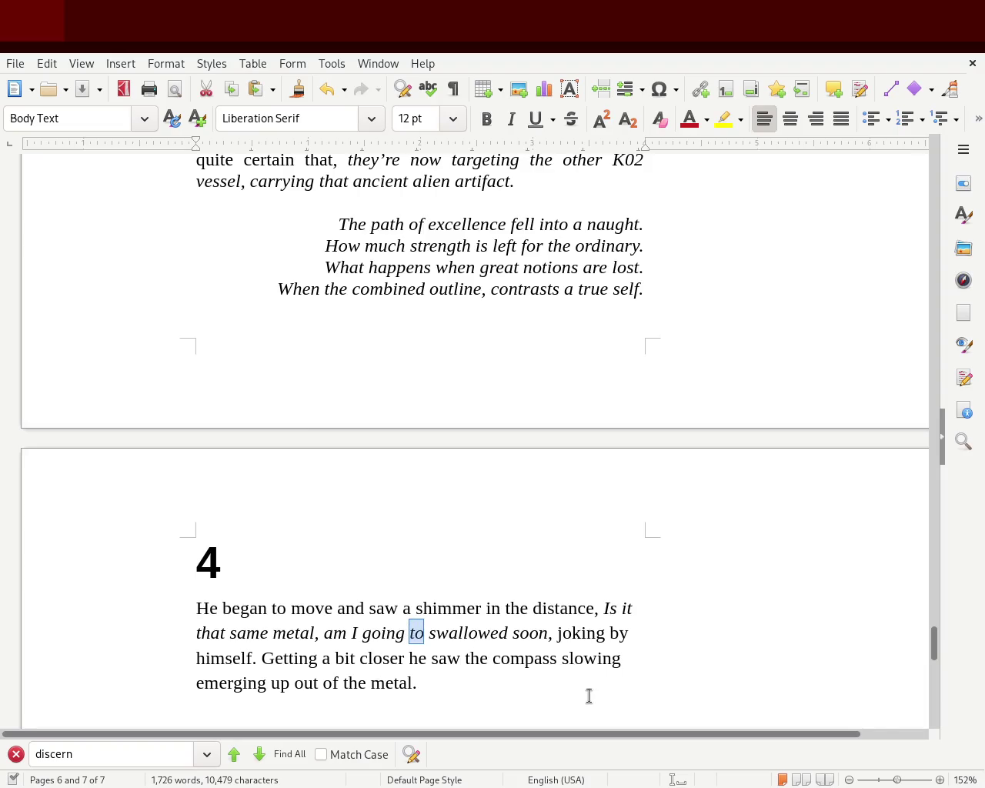
pyautogui.write('be')
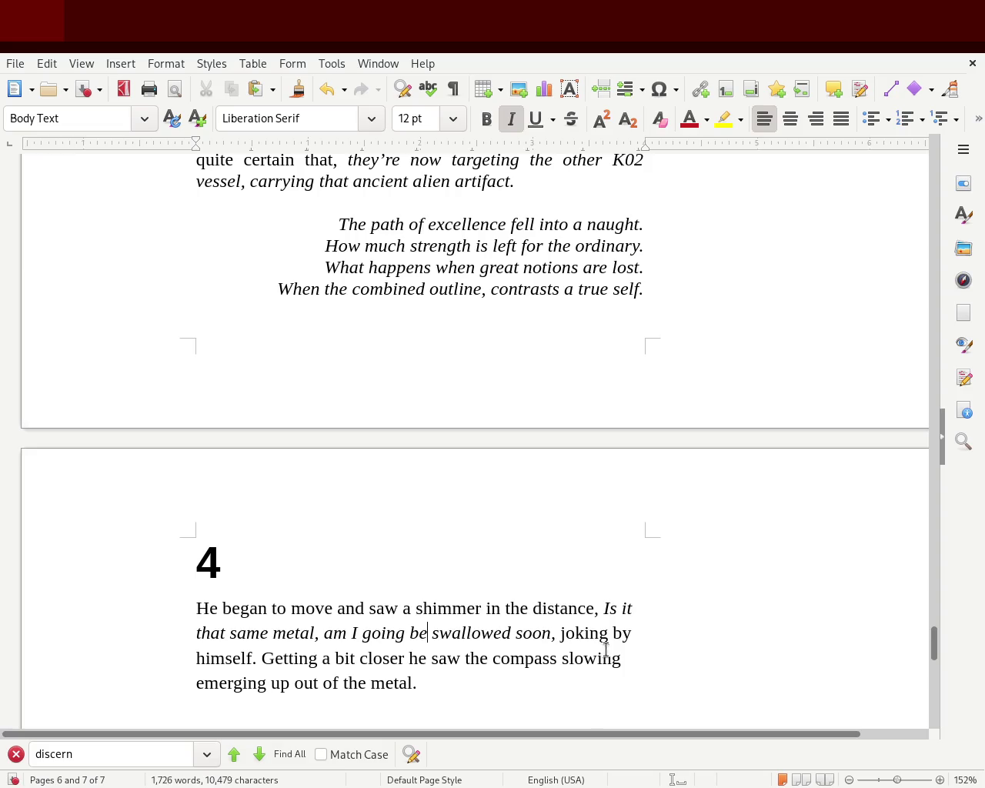
pyautogui.click(559, 632)
pyautogui.write('he')
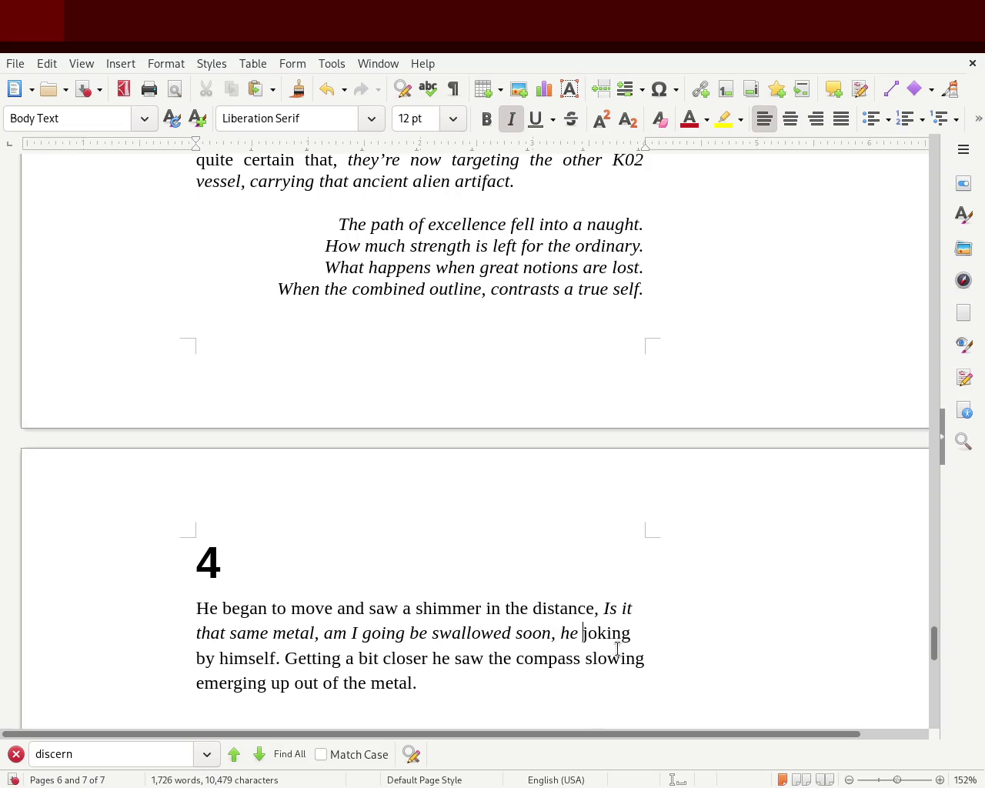
pyautogui.doubleClick(605, 632)
pyautogui.write('joked')
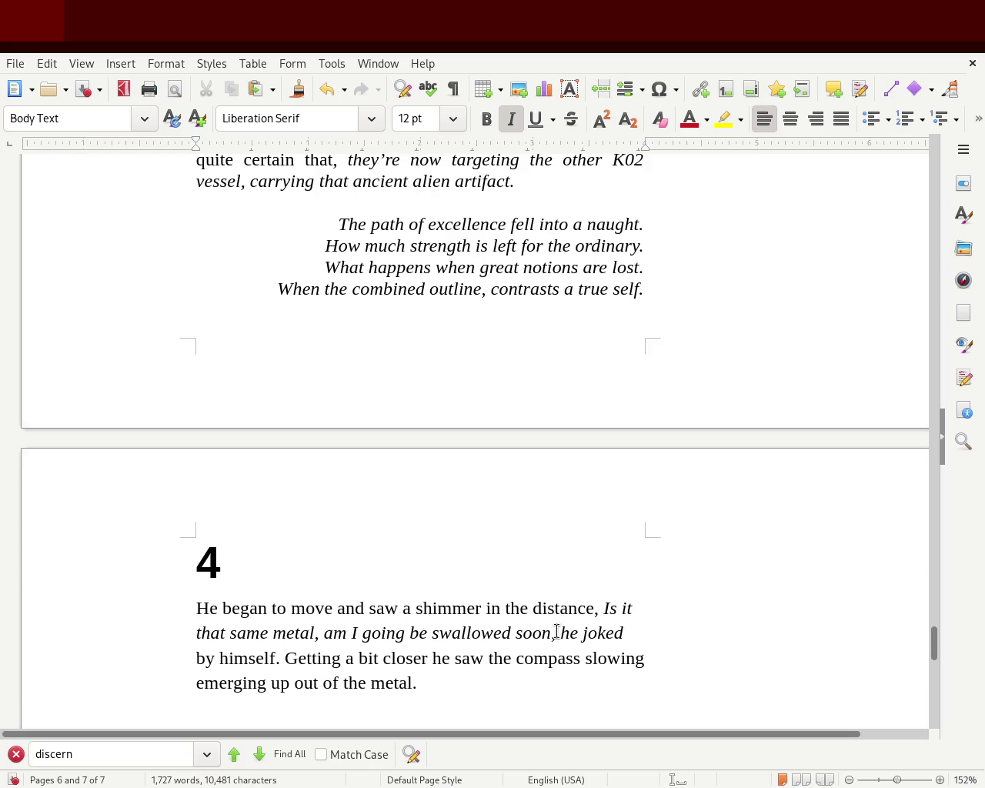
# Replace 'he joked by himself' with 'he sarcastically though'.
pyautogui.moveTo(555, 627); pyautogui.dragTo(769, 638)
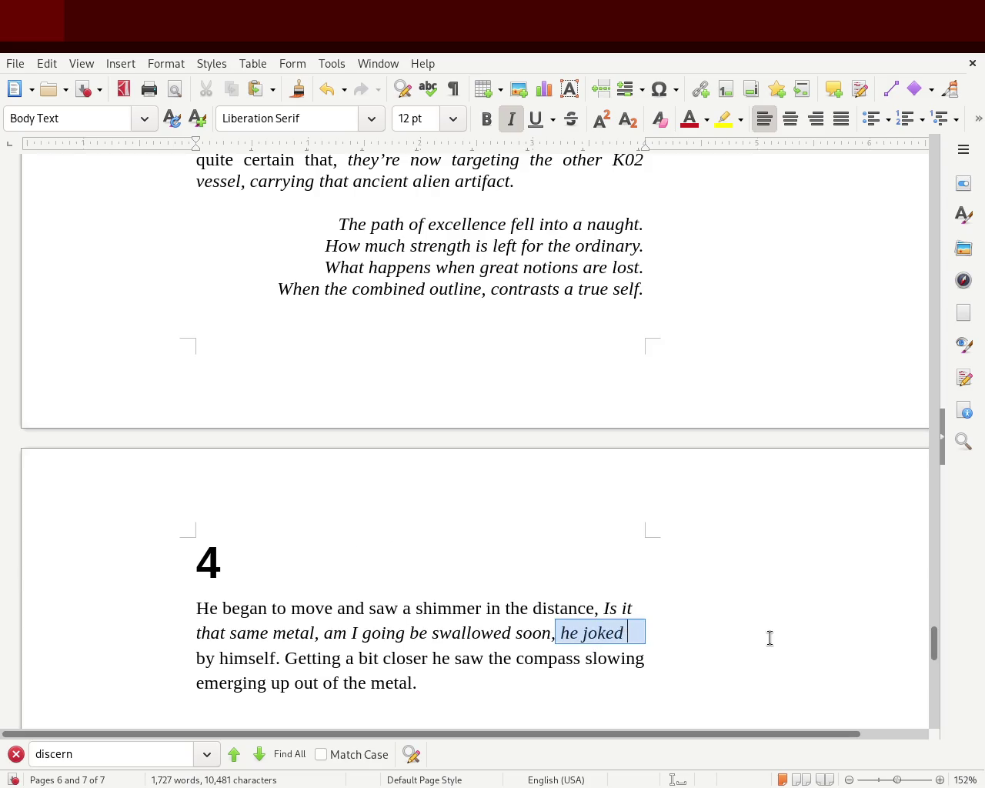
pyautogui.write('he sarcastically')
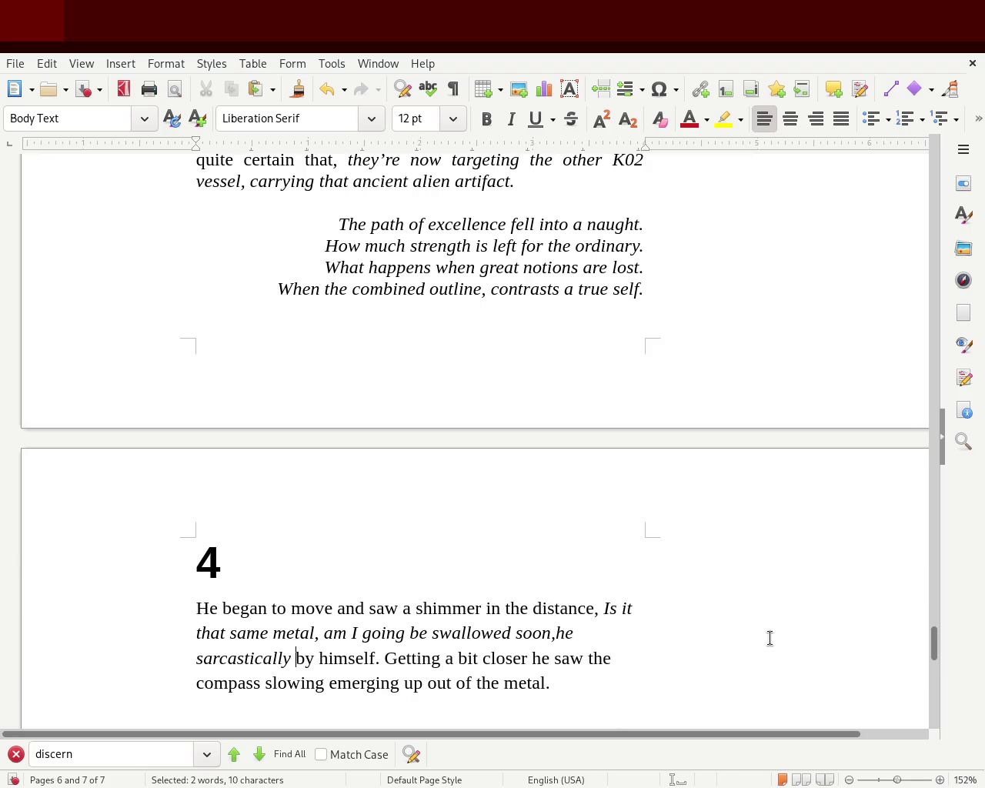
pyautogui.press('Delete')
pyautogui.press('Delete')
pyautogui.press('Delete')
pyautogui.press('Delete')
pyautogui.press('Delete')
pyautogui.press('Delete')
pyautogui.press('Delete')
pyautogui.press('Delete')
pyautogui.press('Delete')
pyautogui.press('Delete')
pyautogui.write('through')
pyautogui.press('BackSpace')
pyautogui.press('BackSpace')
pyautogui.press('BackSpace')
pyautogui.press('BackSpace')
pyautogui.press('BackSpace')
pyautogui.write('ough')
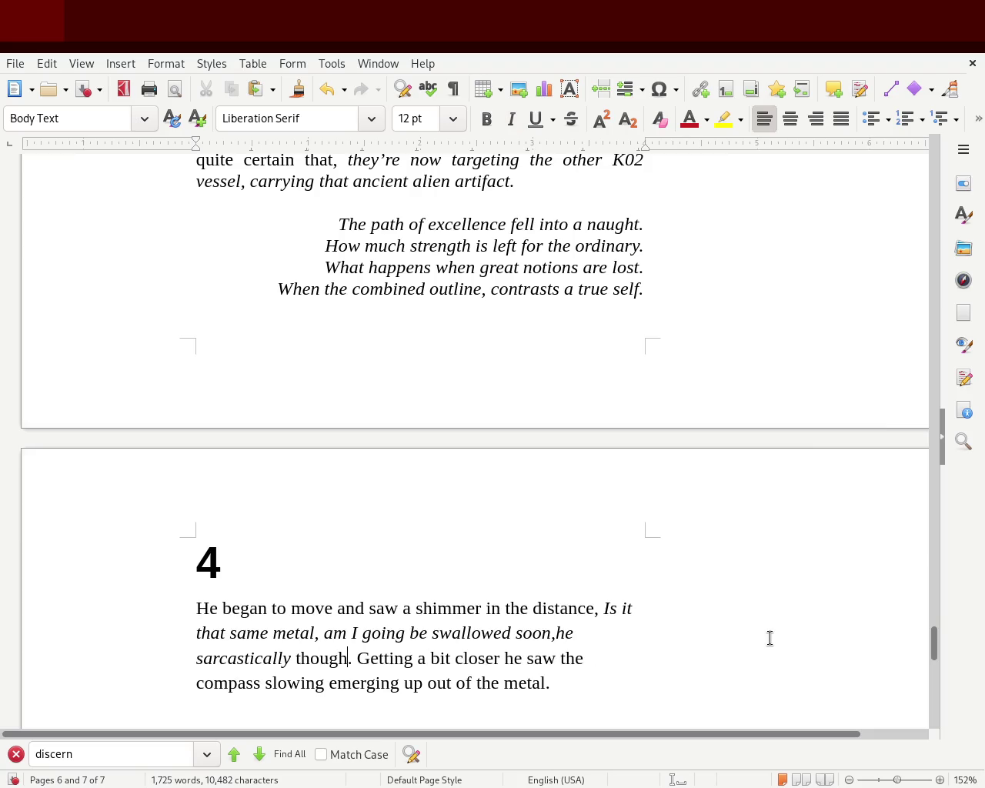
# Make 'he sarcastically though' upright so only the inner thought stays italic.
pyautogui.moveTo(352, 658); pyautogui.dragTo(556, 633)
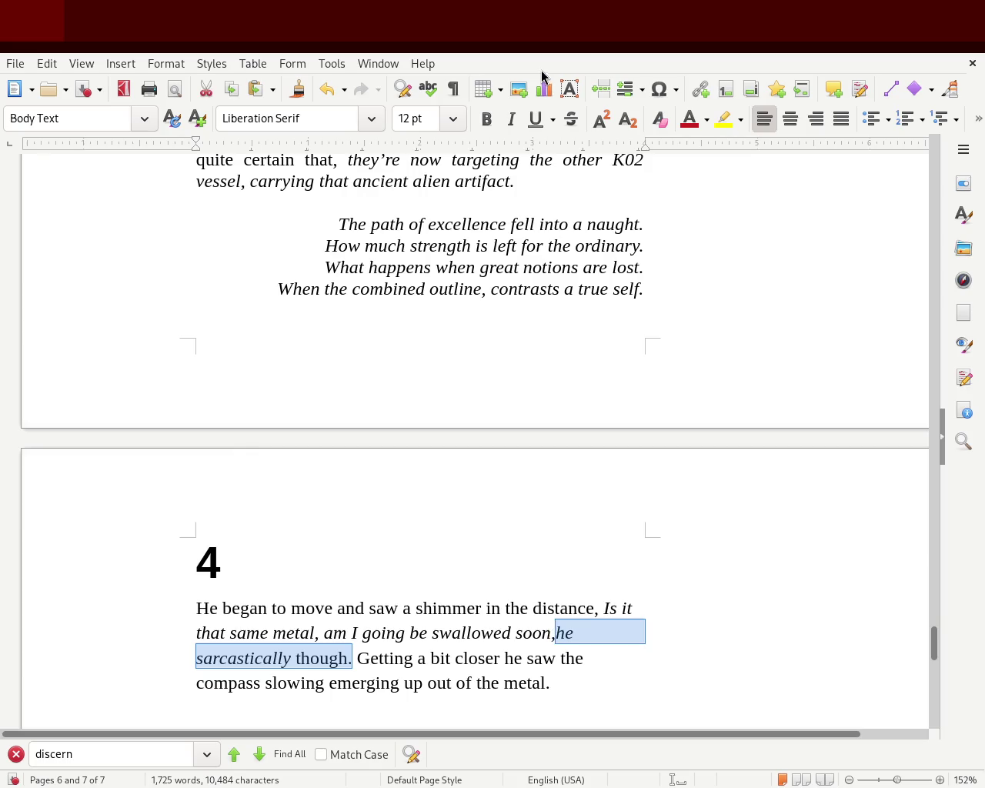
pyautogui.click(512, 120)
pyautogui.click(513, 120)
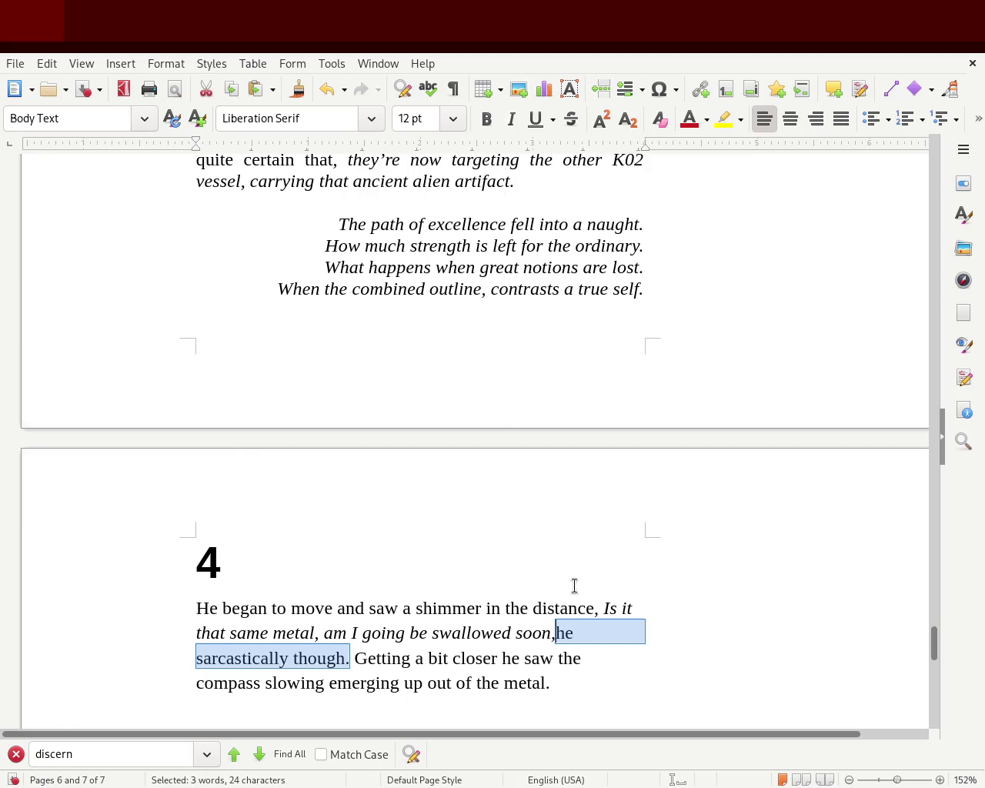
pyautogui.click(582, 655)
pyautogui.click(556, 633)
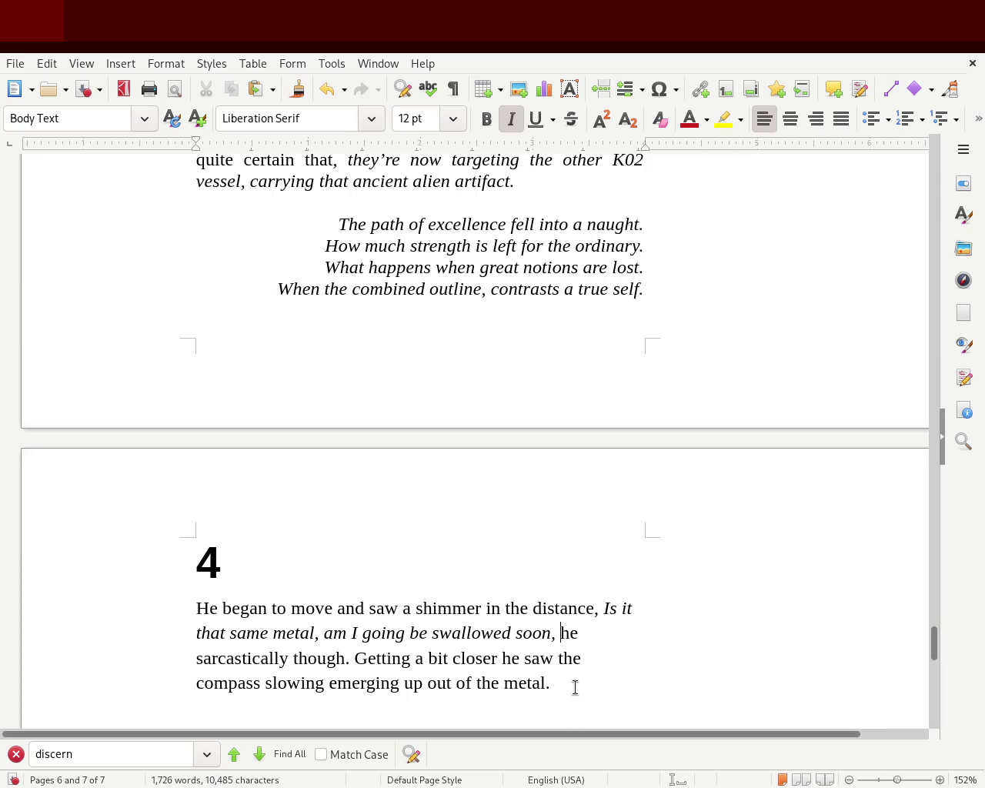
pyautogui.moveTo(585, 685); pyautogui.dragTo(143, 611)
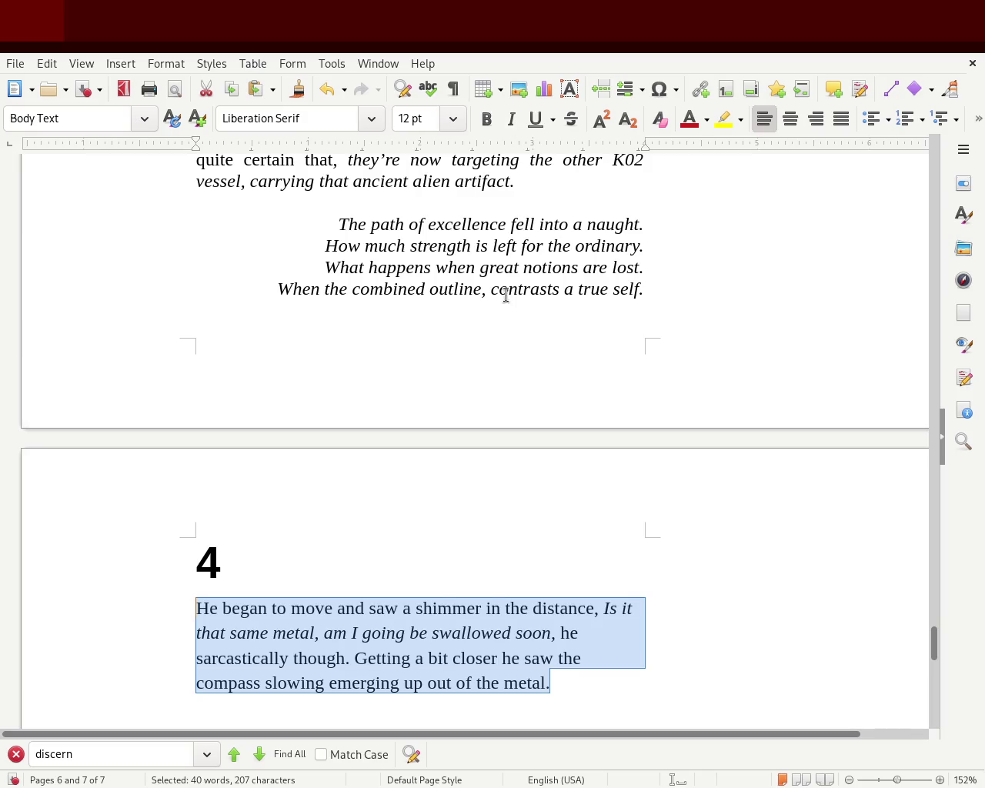
# Apply Justified alignment to the whole chapter 4 opening paragraph.
pyautogui.click(478, 669)
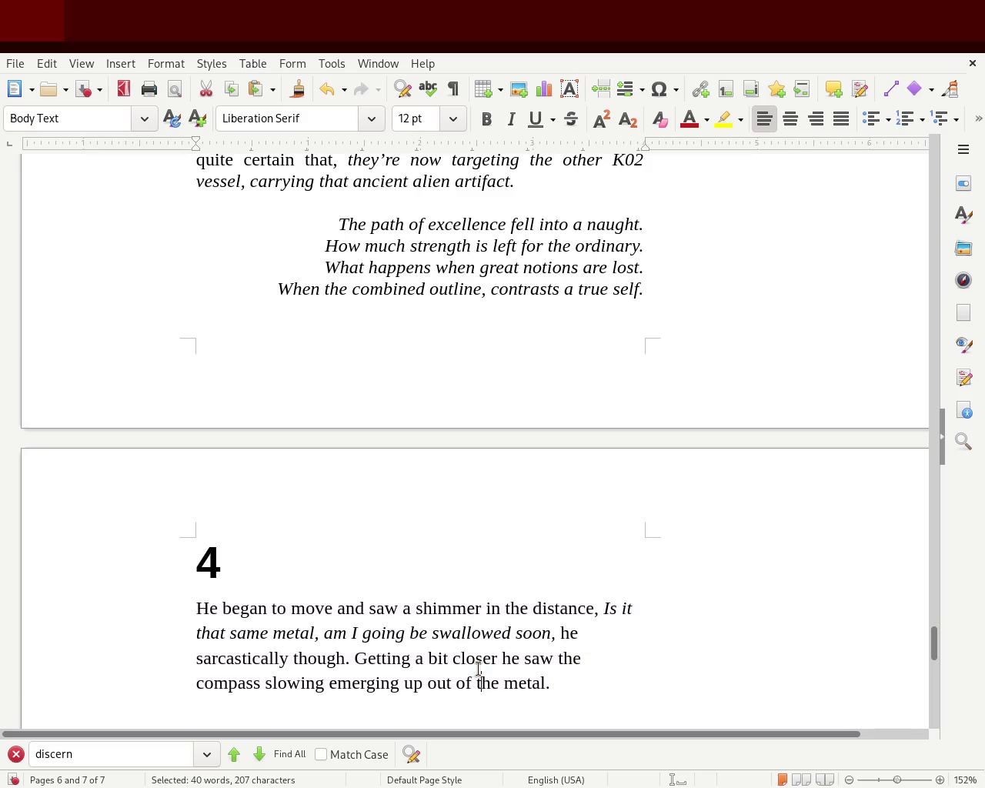
pyautogui.doubleClick(342, 681)
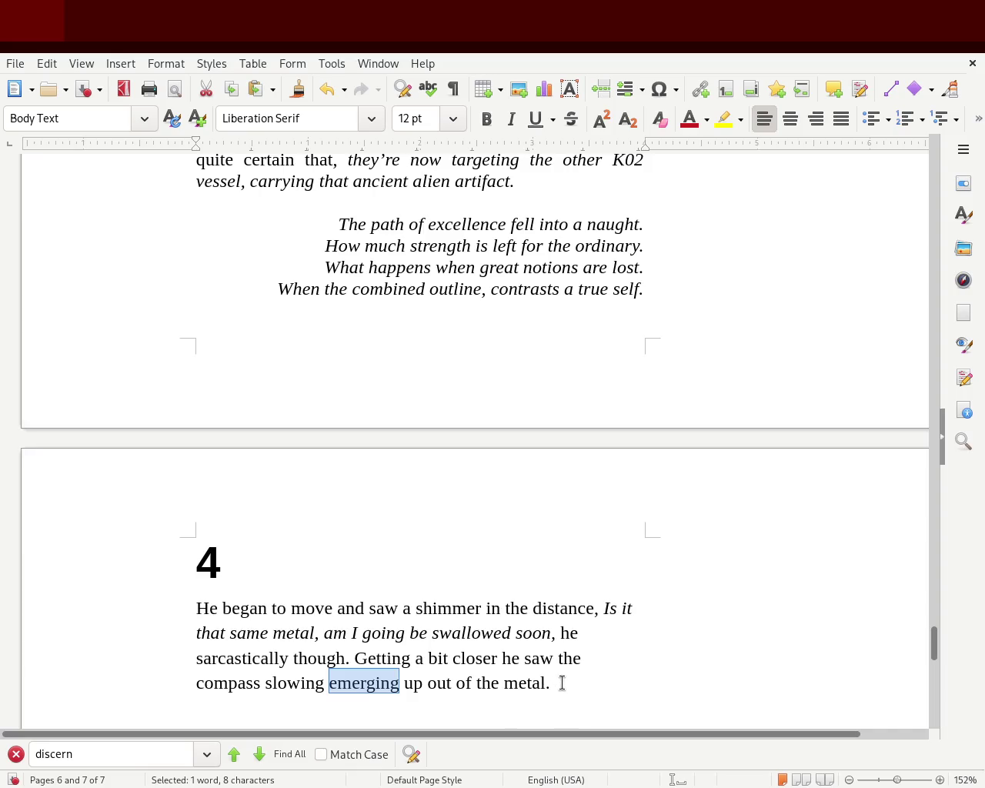
pyautogui.moveTo(563, 682); pyautogui.dragTo(187, 609)
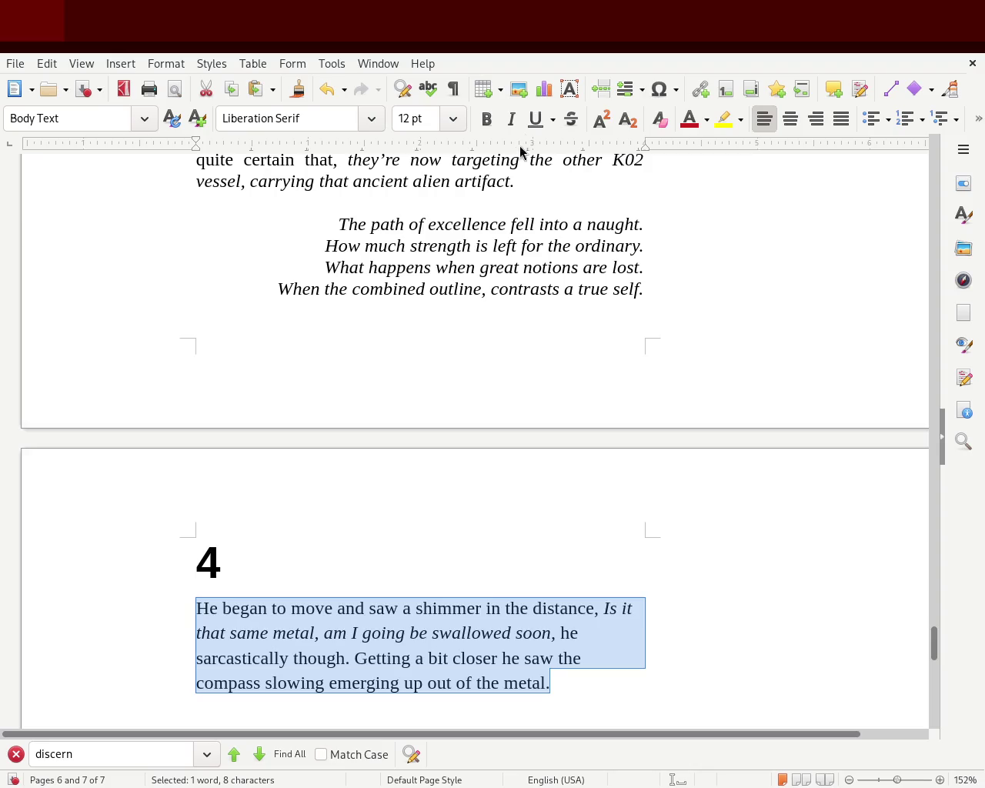
pyautogui.click(839, 120)
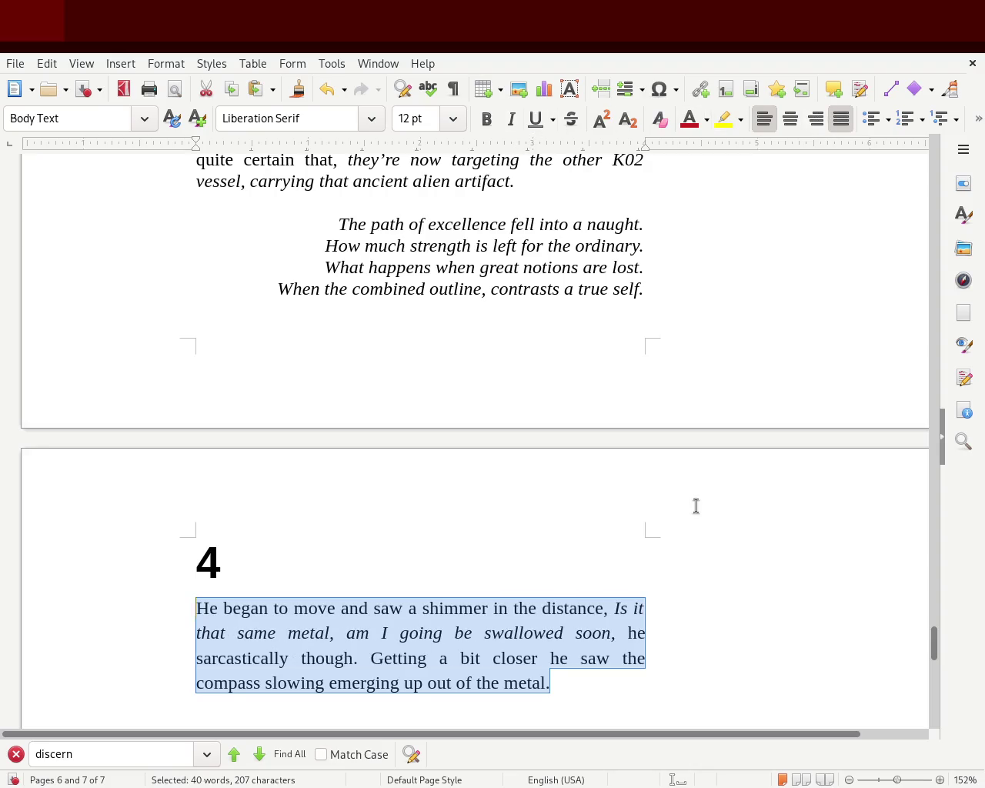
pyautogui.click(695, 506)
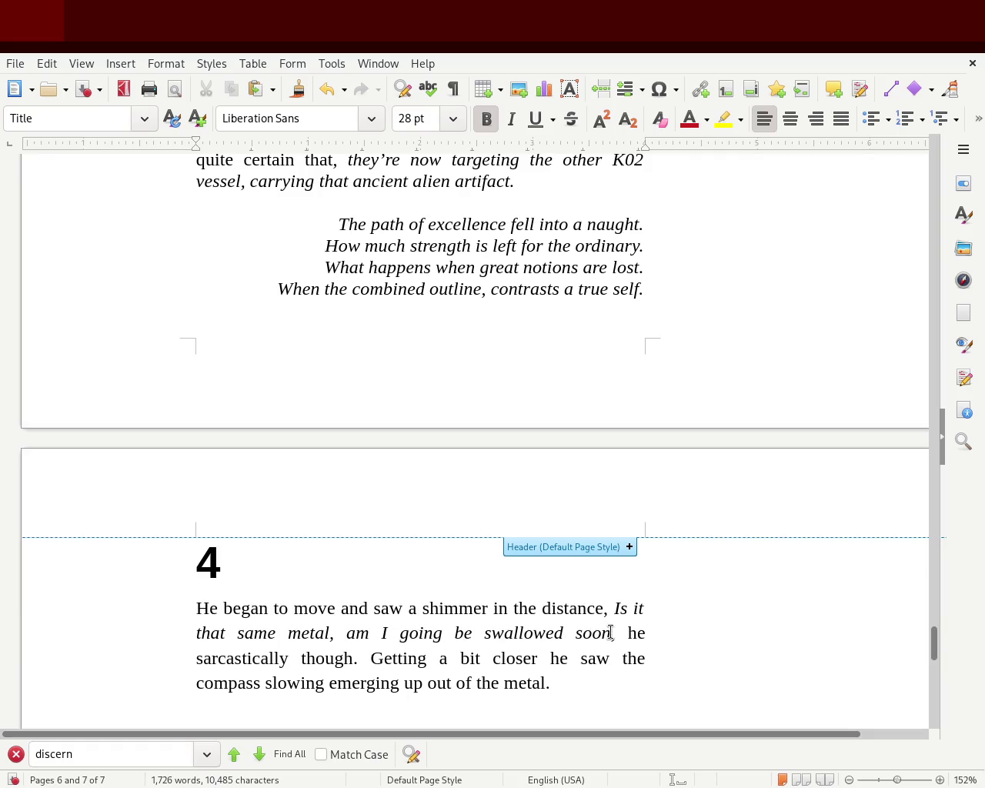
pyautogui.doubleClick(334, 660)
pyautogui.click(418, 660)
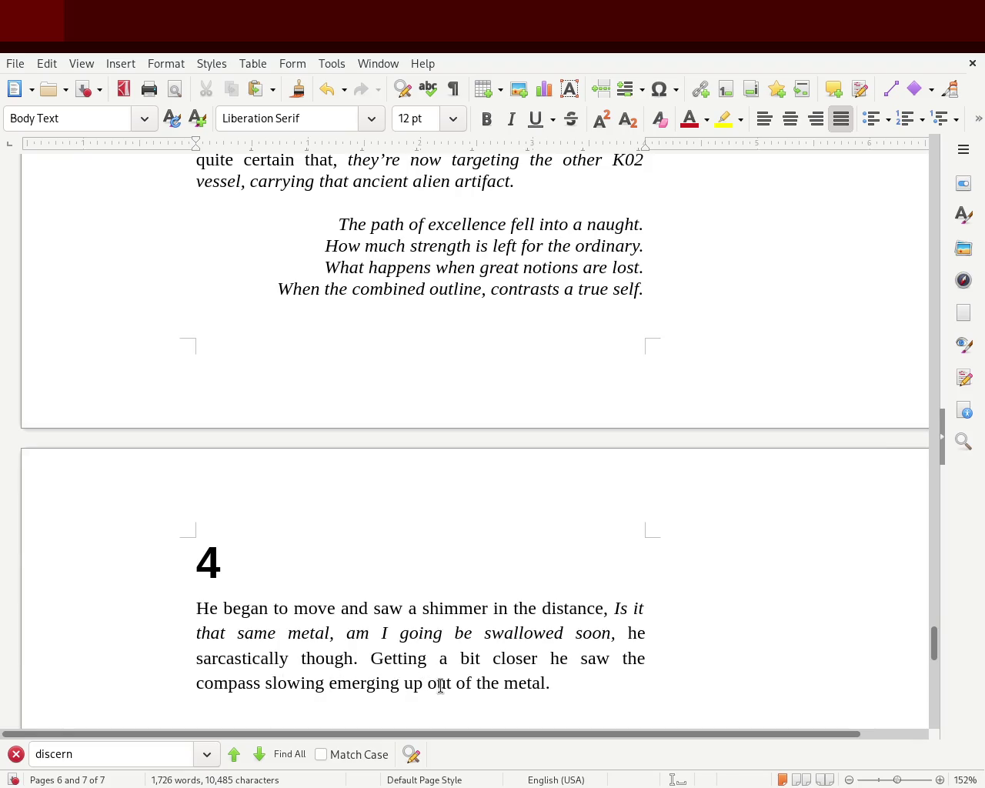
# Insert 'randomly fallen sheet of' before 'metal' at the paragraph's end and save.
pyautogui.click(504, 682)
pyautogui.write('radnom')
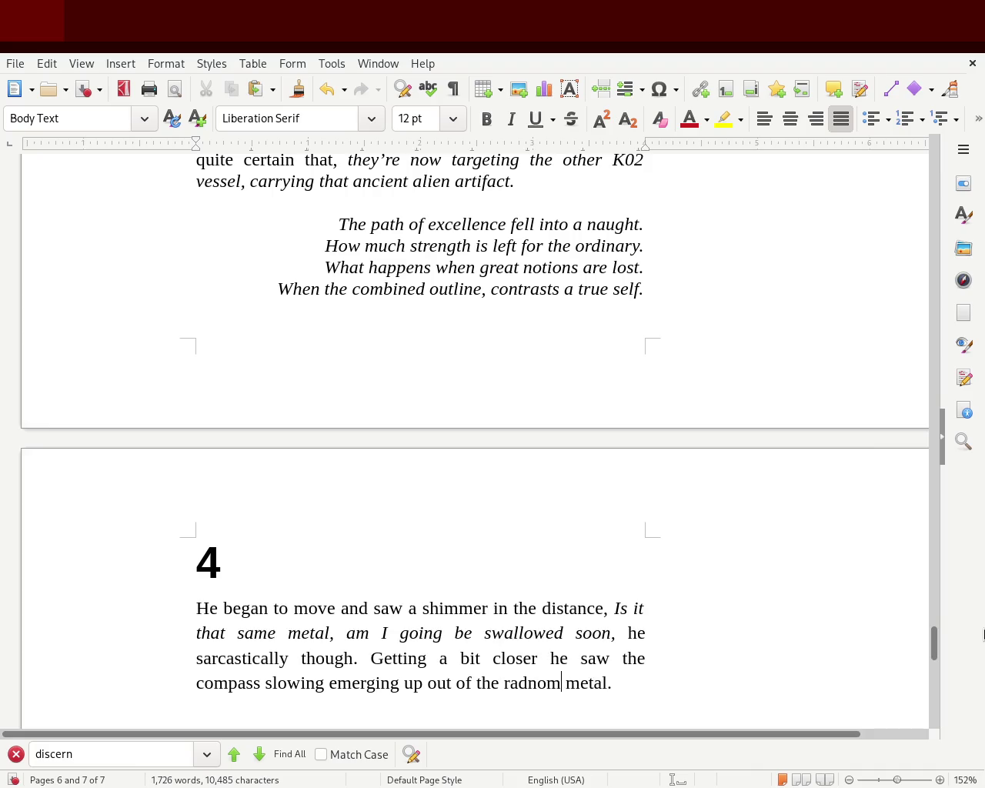
pyautogui.press('BackSpace')
pyautogui.press('BackSpace')
pyautogui.press('BackSpace')
pyautogui.write('ndomly place sheet of')
pyautogui.hotkey('ctrl', 's')
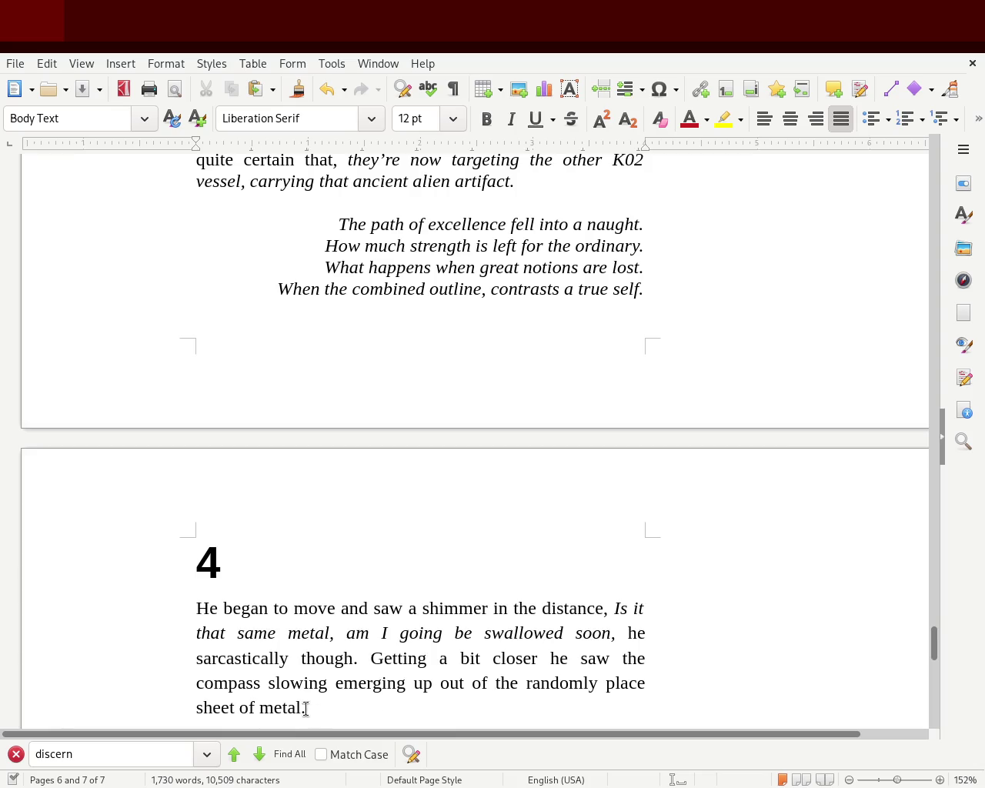
pyautogui.press('BackSpace')
pyautogui.hotkey('ctrl', 's')
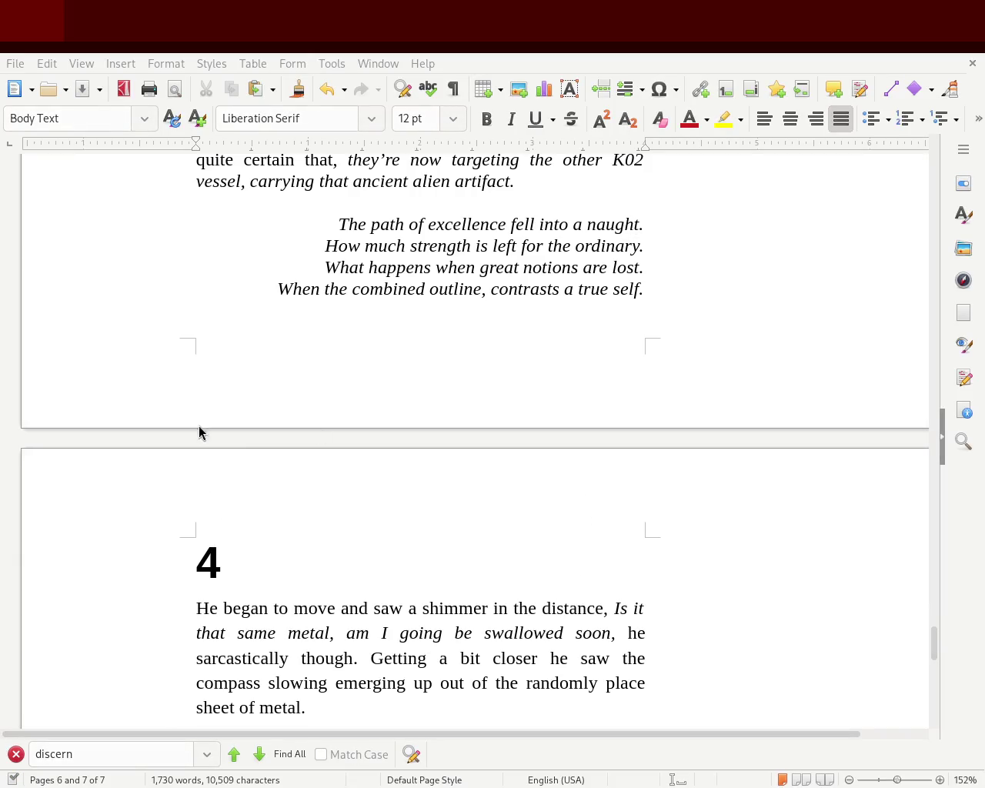
pyautogui.doubleClick(608, 683)
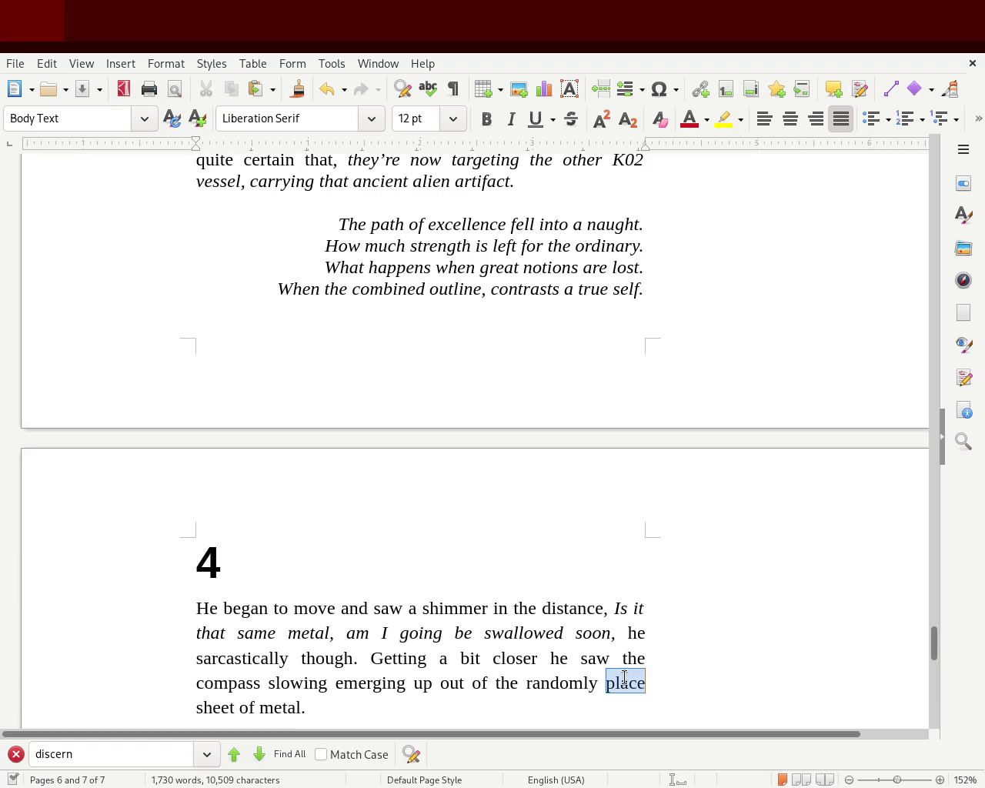
pyautogui.write('fallen')
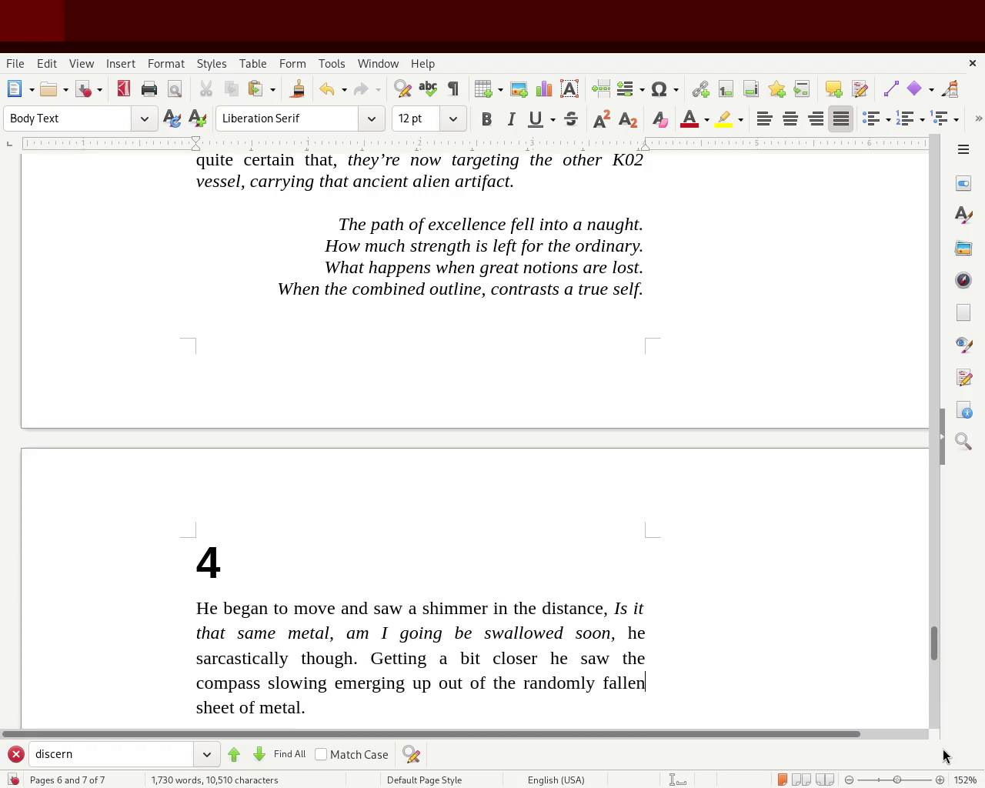
pyautogui.hotkey('ctrl', 's')
# Replace 'out of the' with 'from that' before 'randomly' and save the manuscript.
pyautogui.doubleClick(449, 682)
pyautogui.write('fro th')
pyautogui.press('BackSpace')
pyautogui.press('BackSpace')
pyautogui.press('BackSpace')
pyautogui.write('m that')
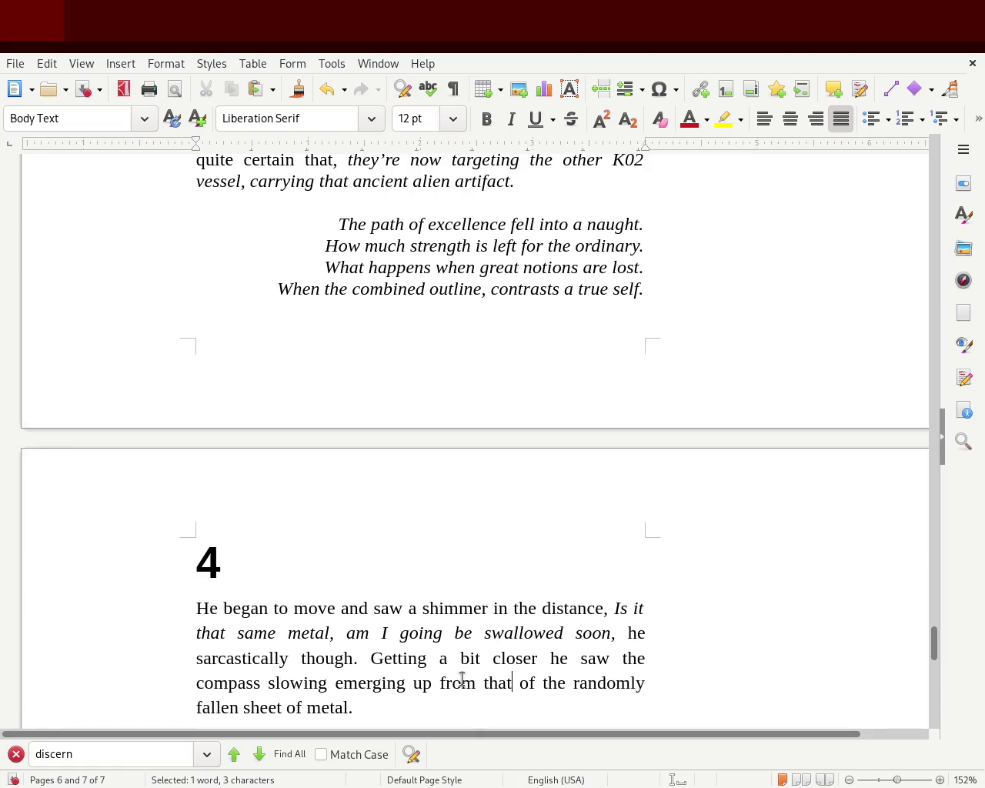
pyautogui.press('Right')
pyautogui.press('Delete')
pyautogui.press('Delete')
pyautogui.press('Delete')
pyautogui.press('Delete')
pyautogui.press('Delete')
pyautogui.press('Delete')
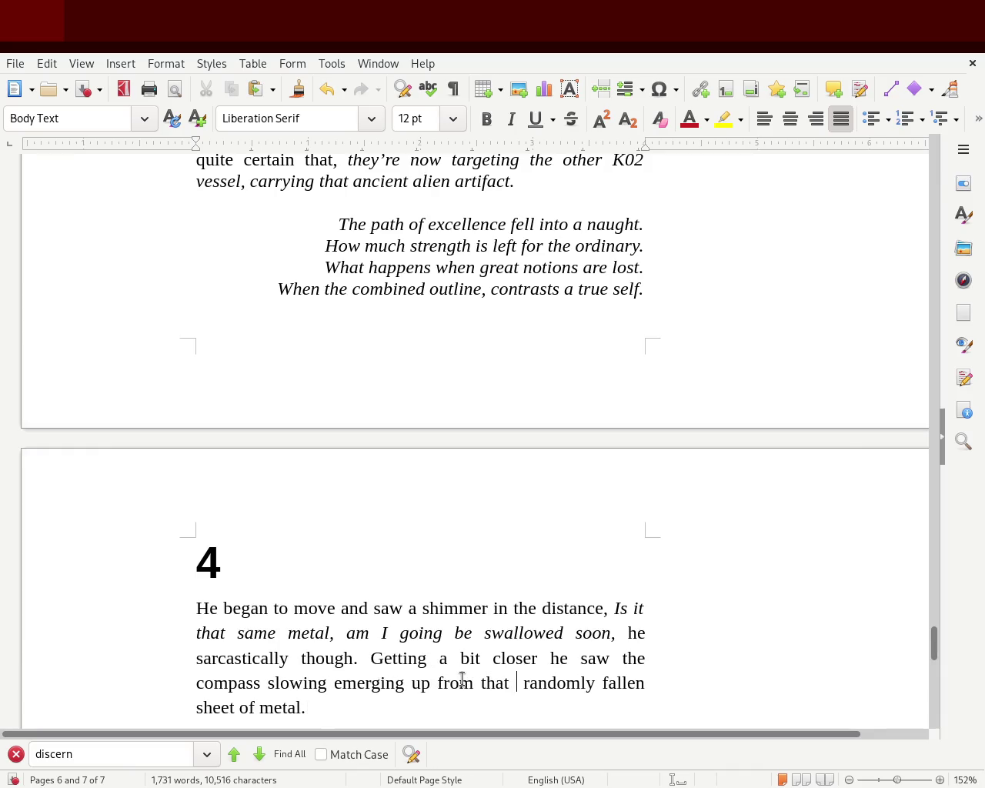
pyautogui.press('Delete')
pyautogui.press('Right')
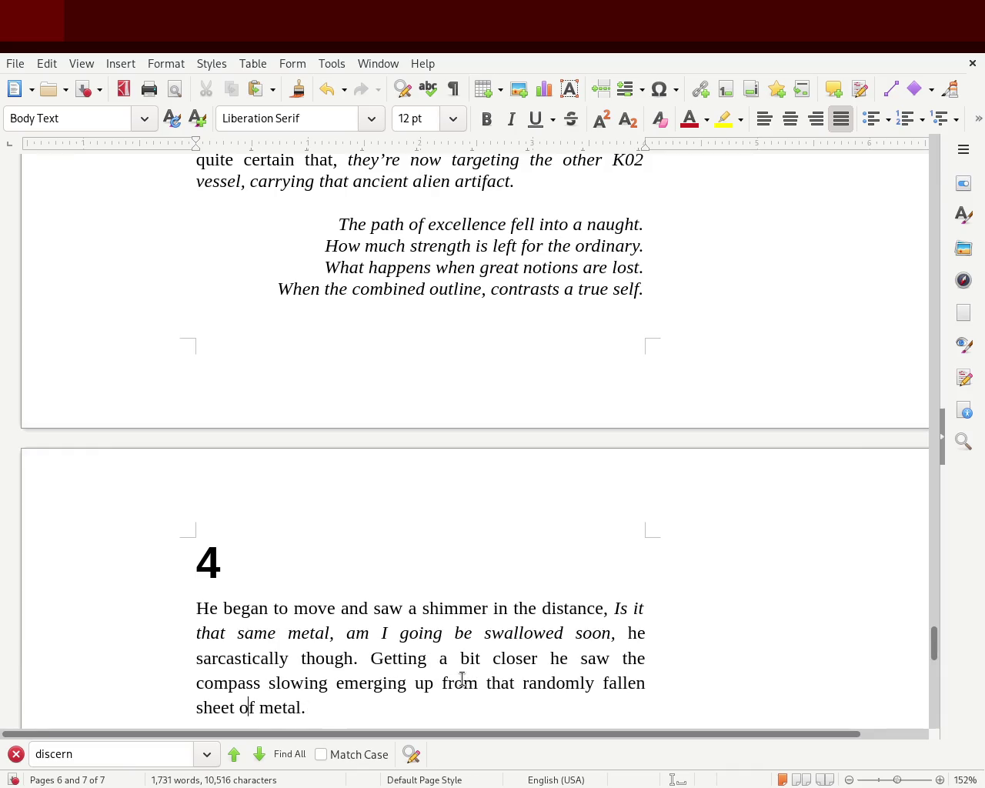
pyautogui.hotkey('ctrl', 's')
pyautogui.press('Down')
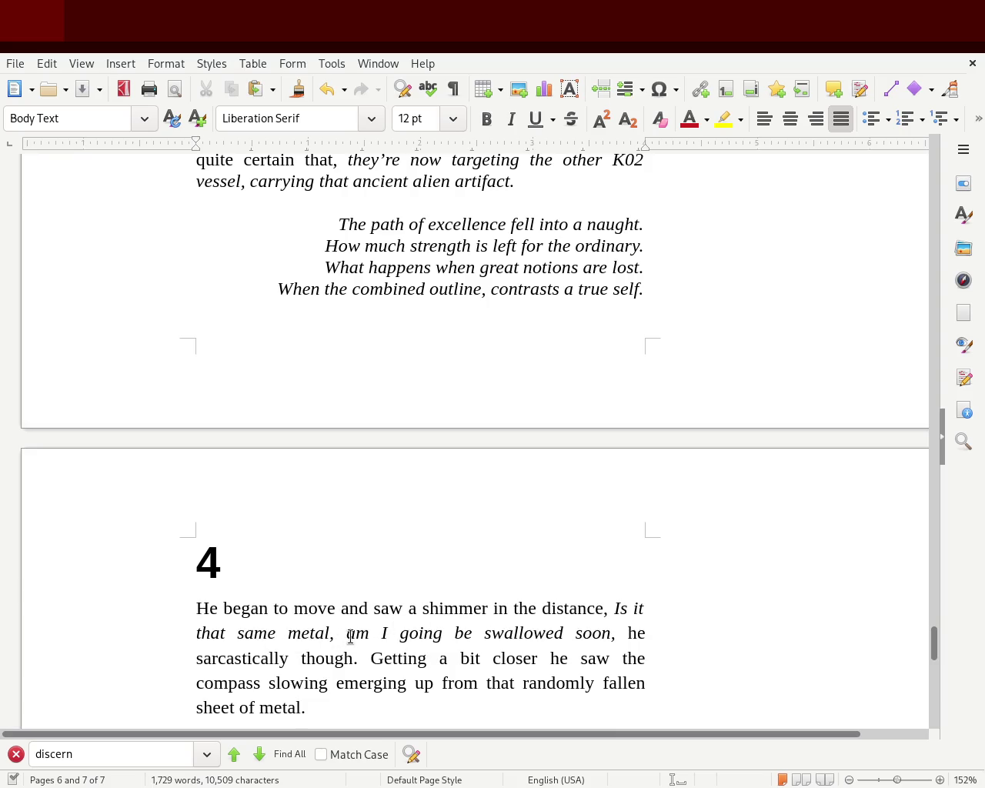
# End the inner thought with '?' after 'soon' and capitalise the following 'He'.
pyautogui.click(332, 635)
pyautogui.press('BackSpace')
pyautogui.write('?')
pyautogui.press('BackSpace')
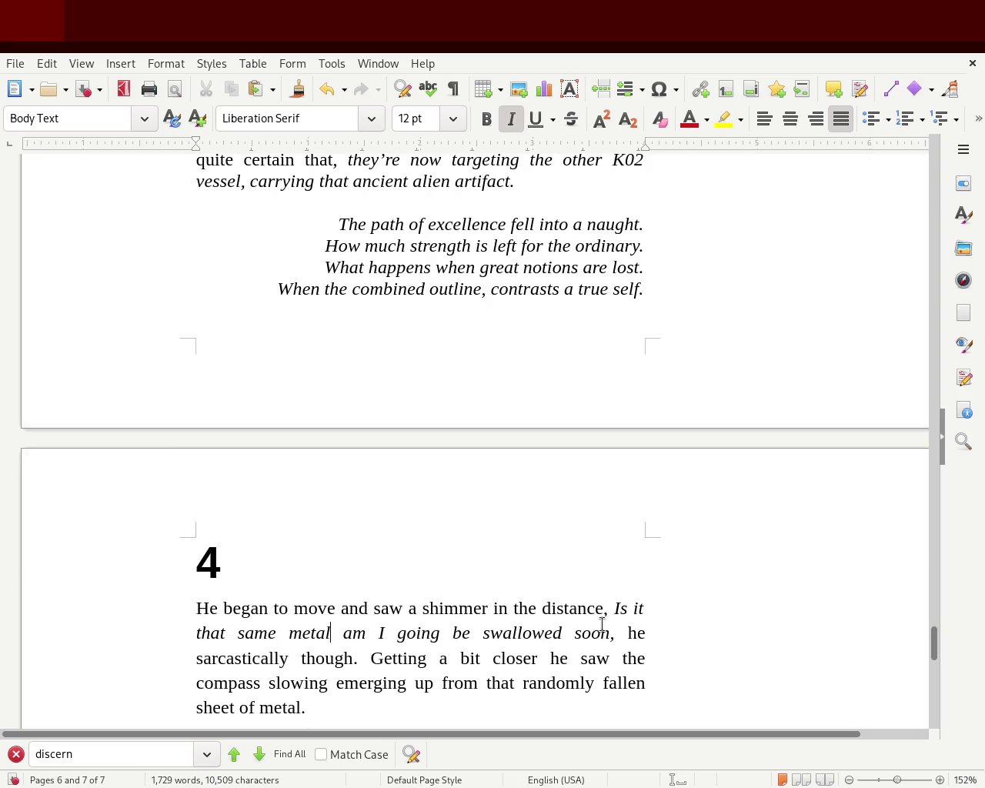
pyautogui.write(',')
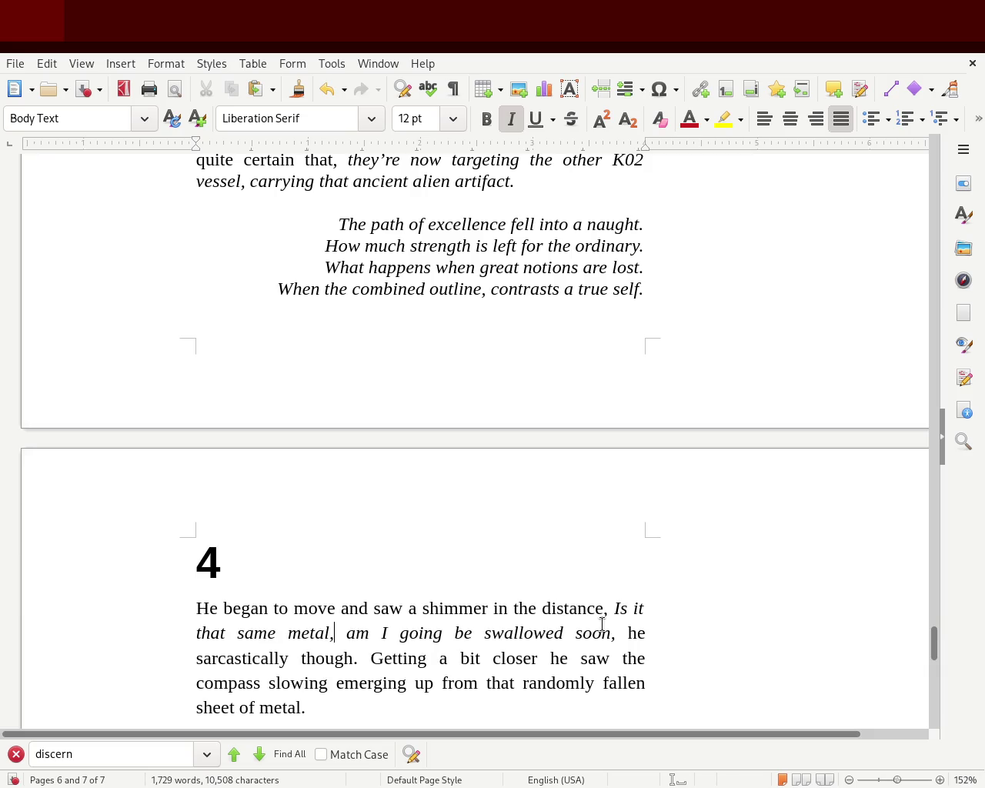
pyautogui.press('BackSpace')
pyautogui.write('?')
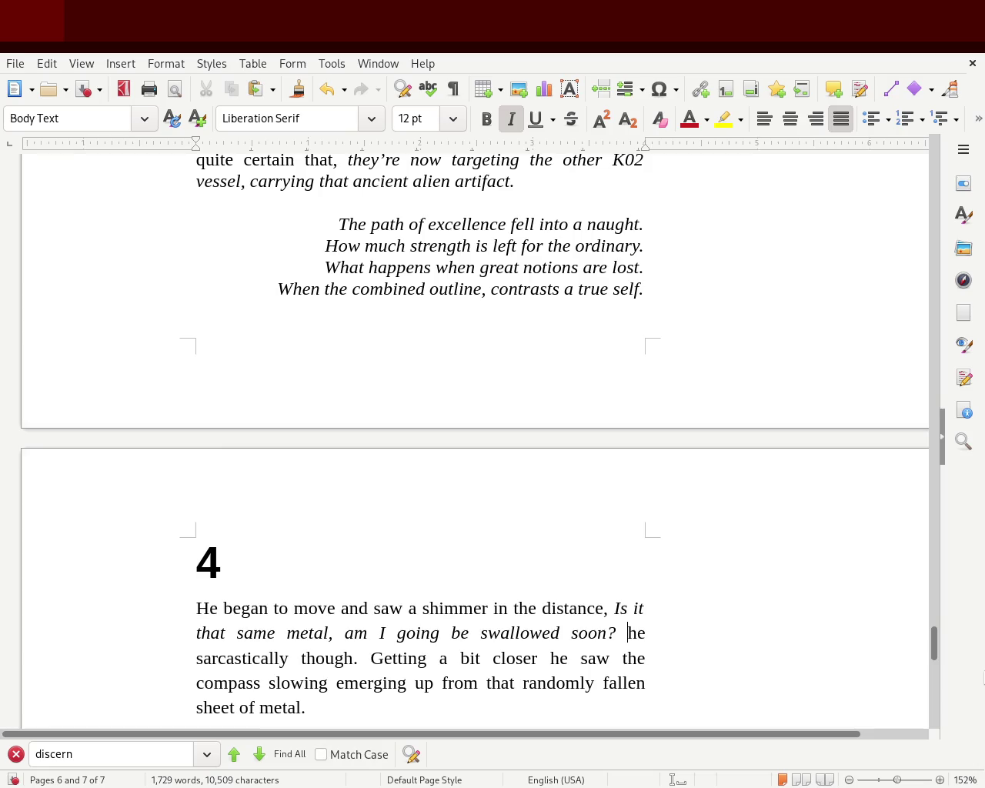
pyautogui.press('Delete')
pyautogui.write('H')
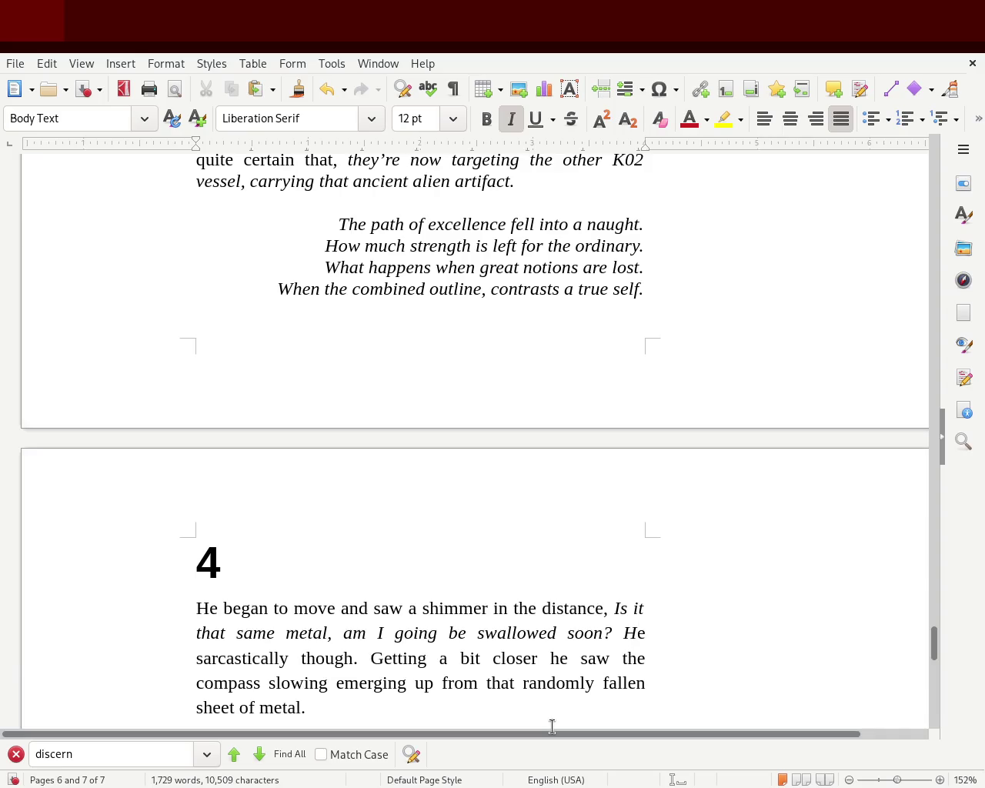
# Change 'randomly fallen' to 'randomly placed' in the paragraph's last sentence.
pyautogui.click(430, 686)
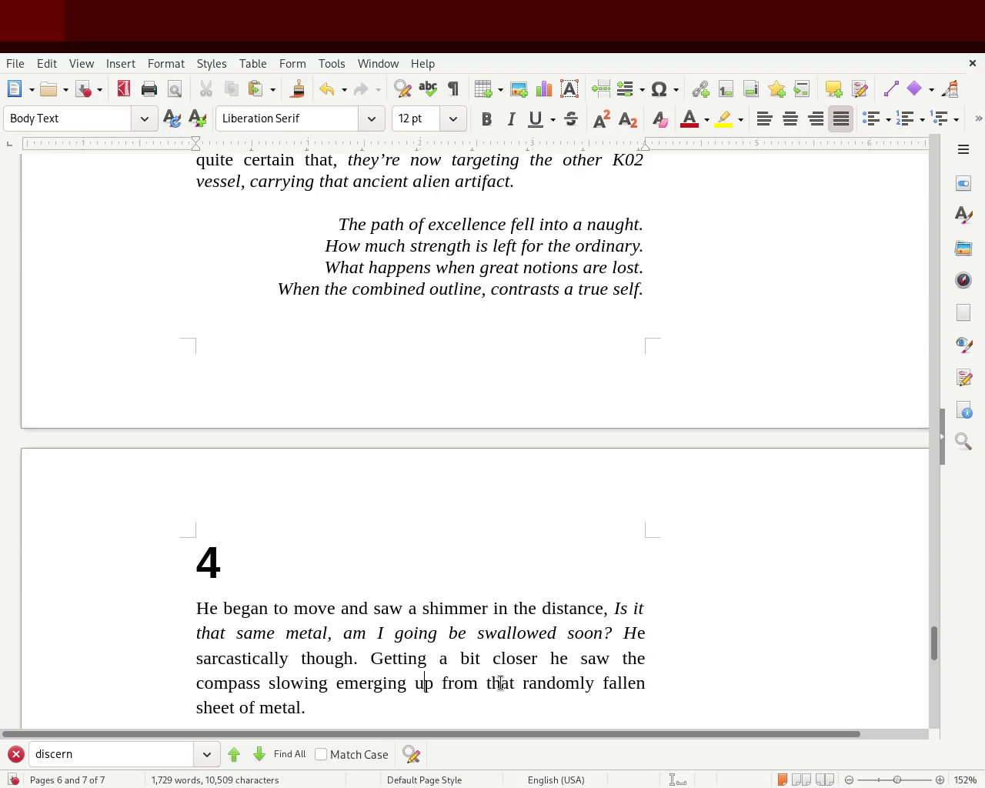
pyautogui.doubleClick(501, 683)
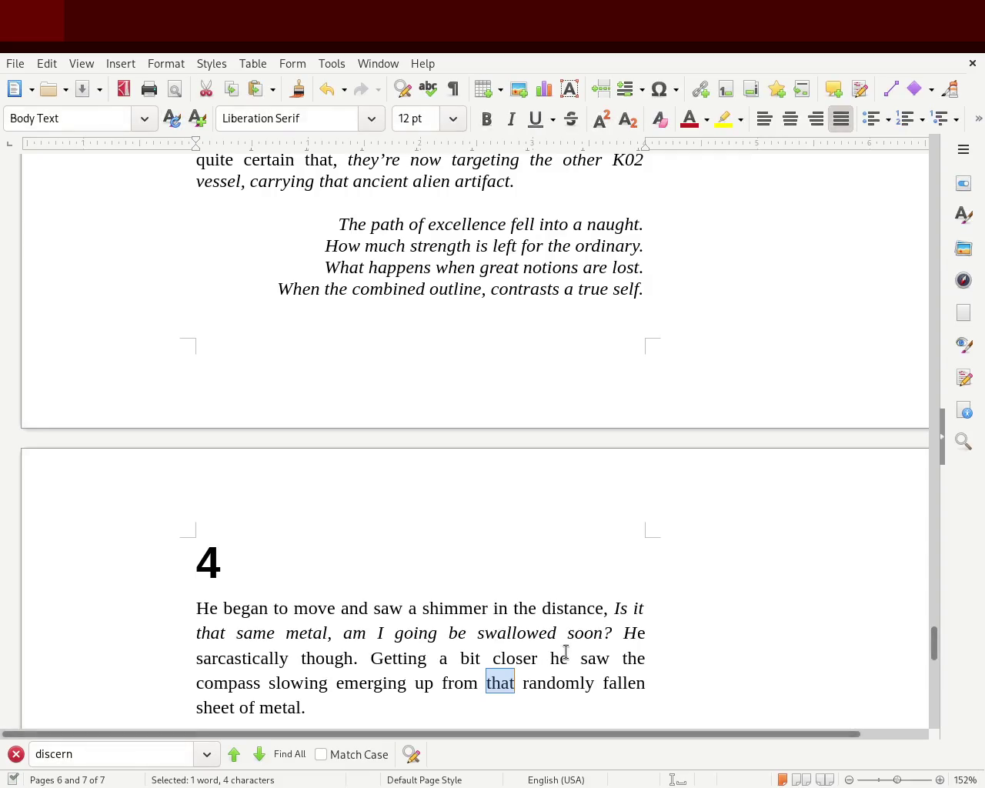
pyautogui.click(547, 683)
pyautogui.doubleClick(546, 683)
pyautogui.doubleClick(631, 682)
pyautogui.write('placed')
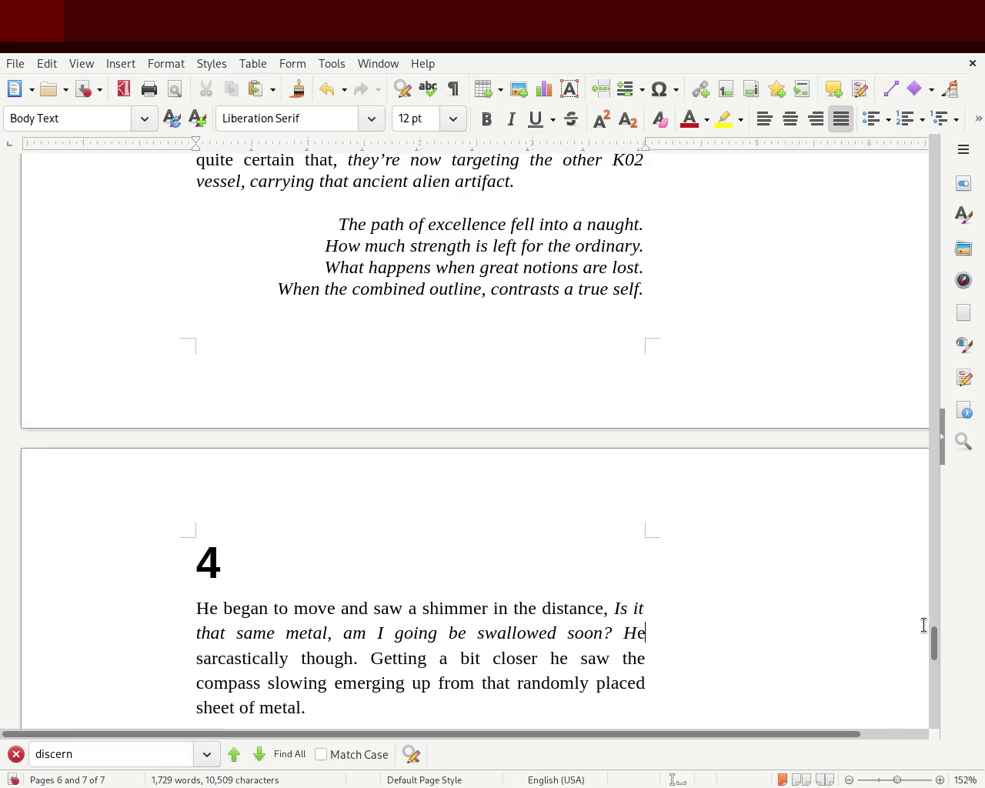
pyautogui.moveTo(934, 641)
pyautogui.mouseDown()
pyautogui.moveTo(933, 660)
pyautogui.moveTo(927, 614)
pyautogui.mouseUp()
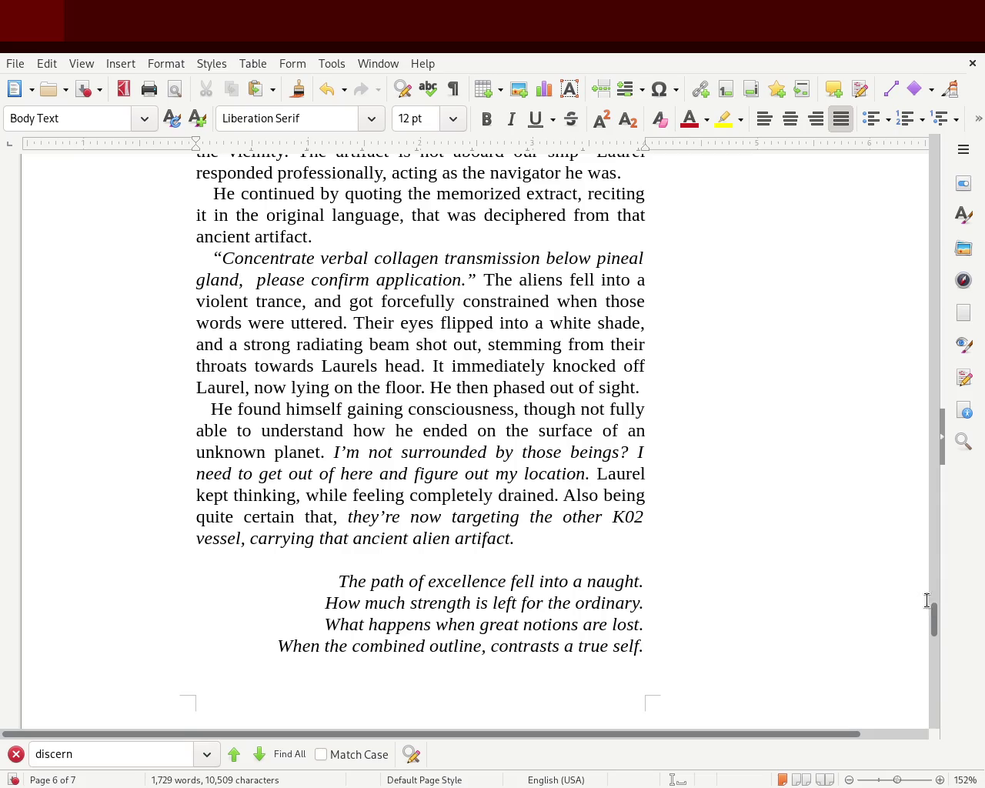
# After 'artifact.', type 'Though they will not be able to close the door, highly likely…' with typo fixes.
pyautogui.moveTo(945, 685); pyautogui.dragTo(967, 627)
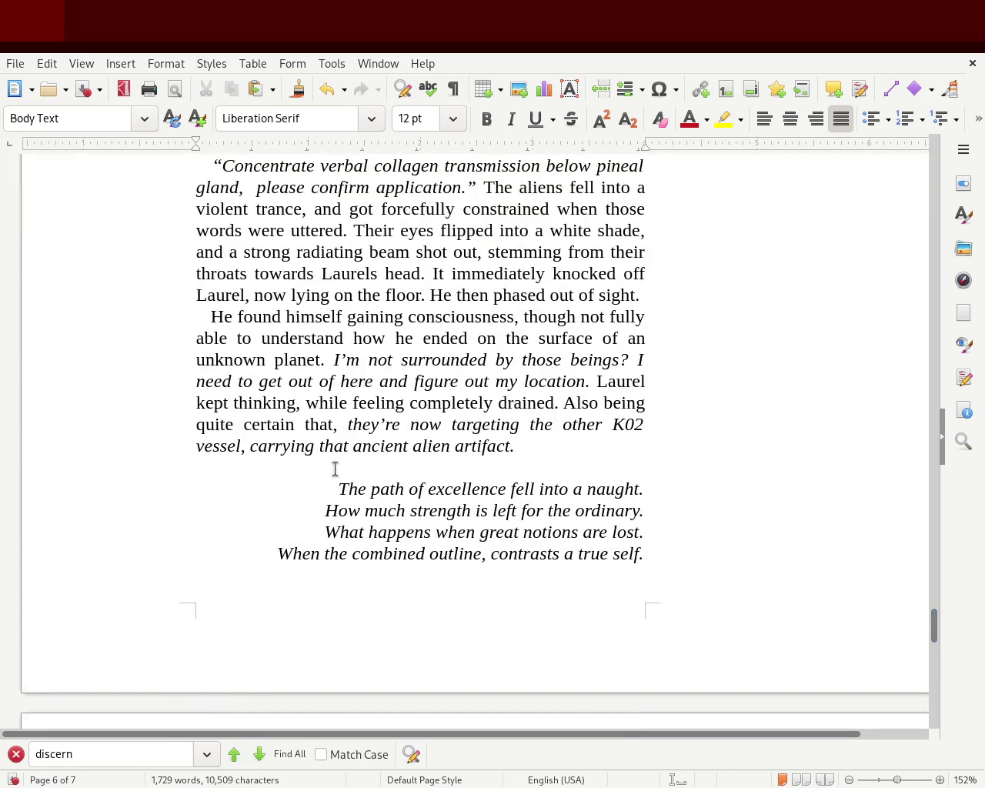
pyautogui.click(579, 445)
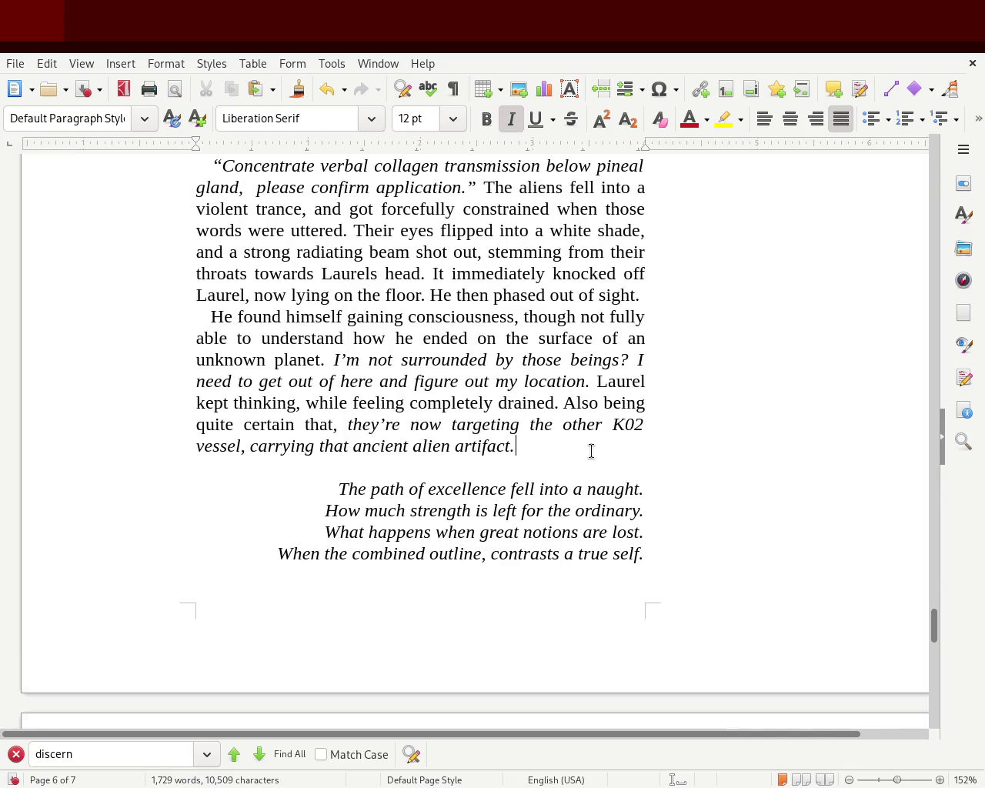
pyautogui.write('Though they will not be able to close th')
pyautogui.write('door so')
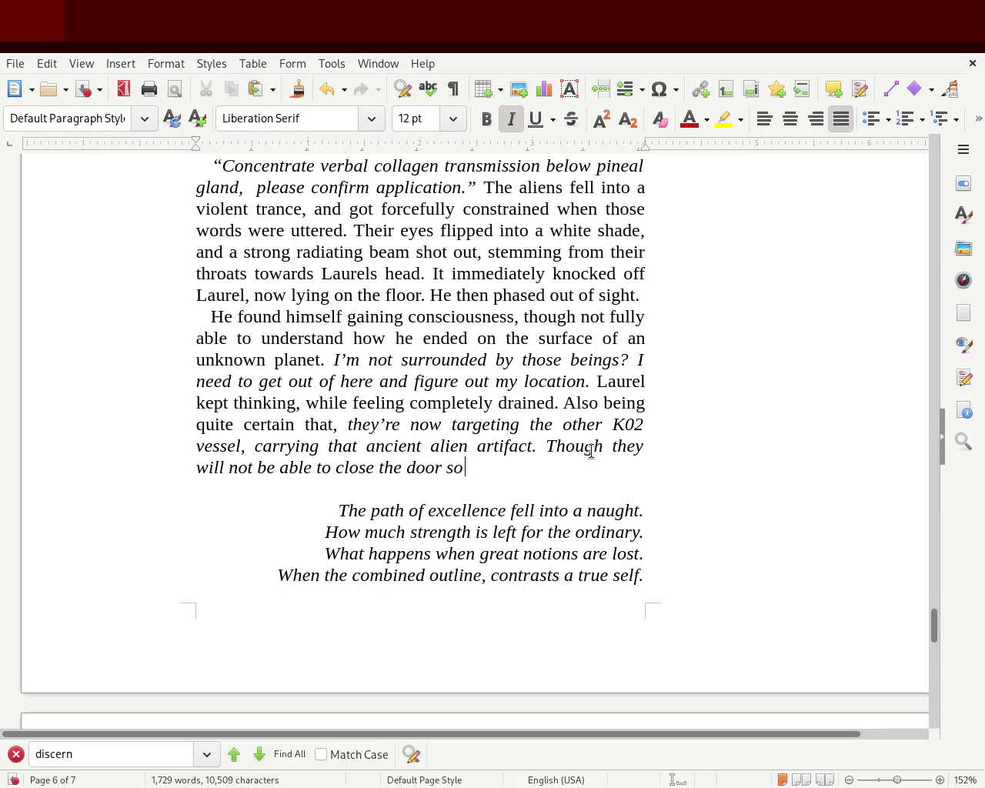
pyautogui.write('highly lk')
pyautogui.press('BackSpace')
pyautogui.write('ikey there brining th')
pyautogui.press('BackSpace')
pyautogui.press('BackSpace')
pyautogui.write('his original ship to the other vesse')
# End the sentence with 'similar vessel' and put the Though sentence on its own line.
pyautogui.press('BackSpace')
pyautogui.press('BackSpace')
pyautogui.press('BackSpace')
pyautogui.write('e')
pyautogui.press('BackSpace')
pyautogui.press('BackSpace')
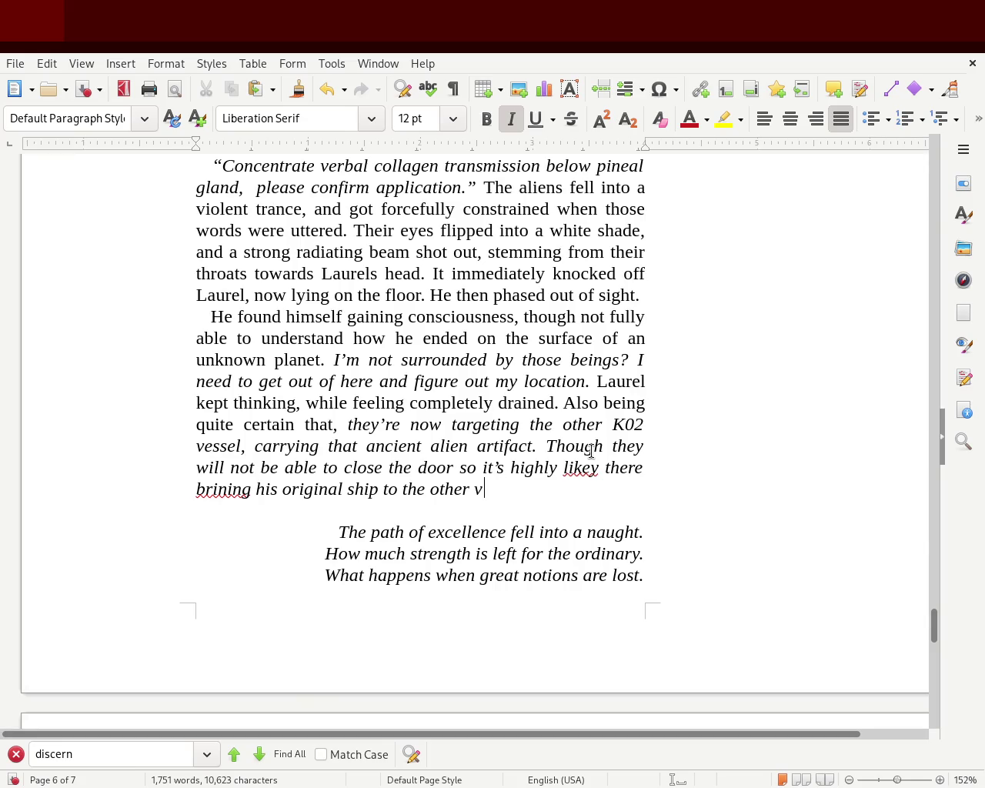
pyautogui.write('similar vessel.')
pyautogui.click(543, 449)
pyautogui.hotkey('shift', 'Return')
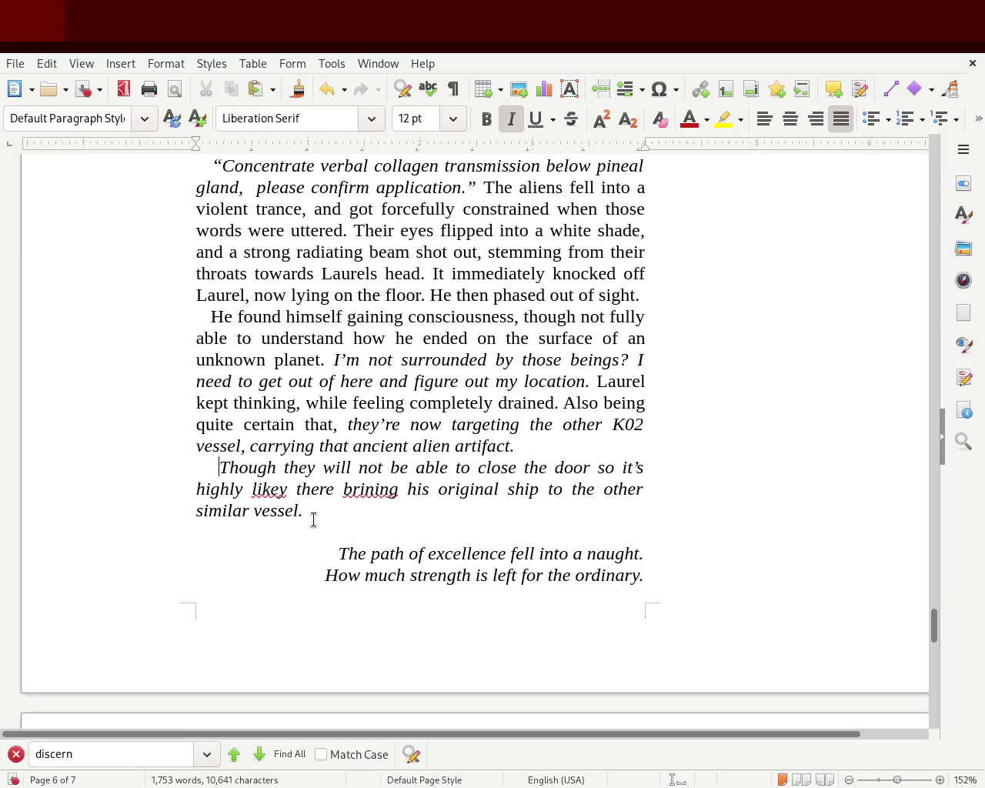
# Remove italics from the new Though paragraph.
pyautogui.moveTo(306, 515); pyautogui.dragTo(173, 473)
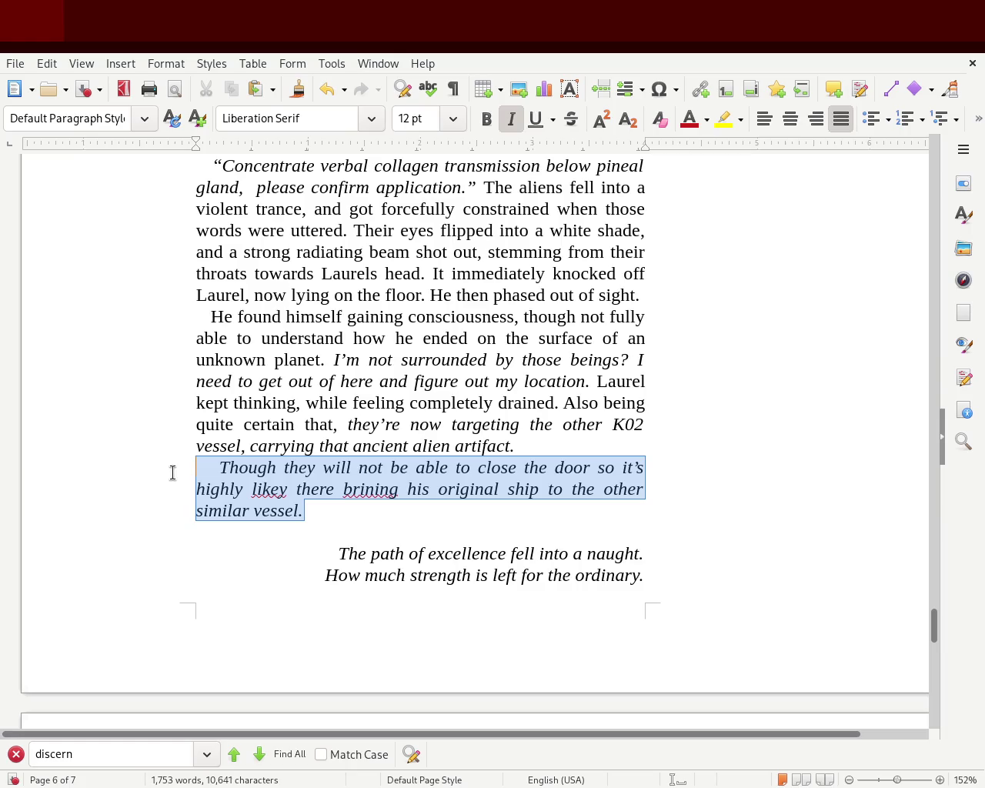
pyautogui.click(512, 119)
pyautogui.click(654, 333)
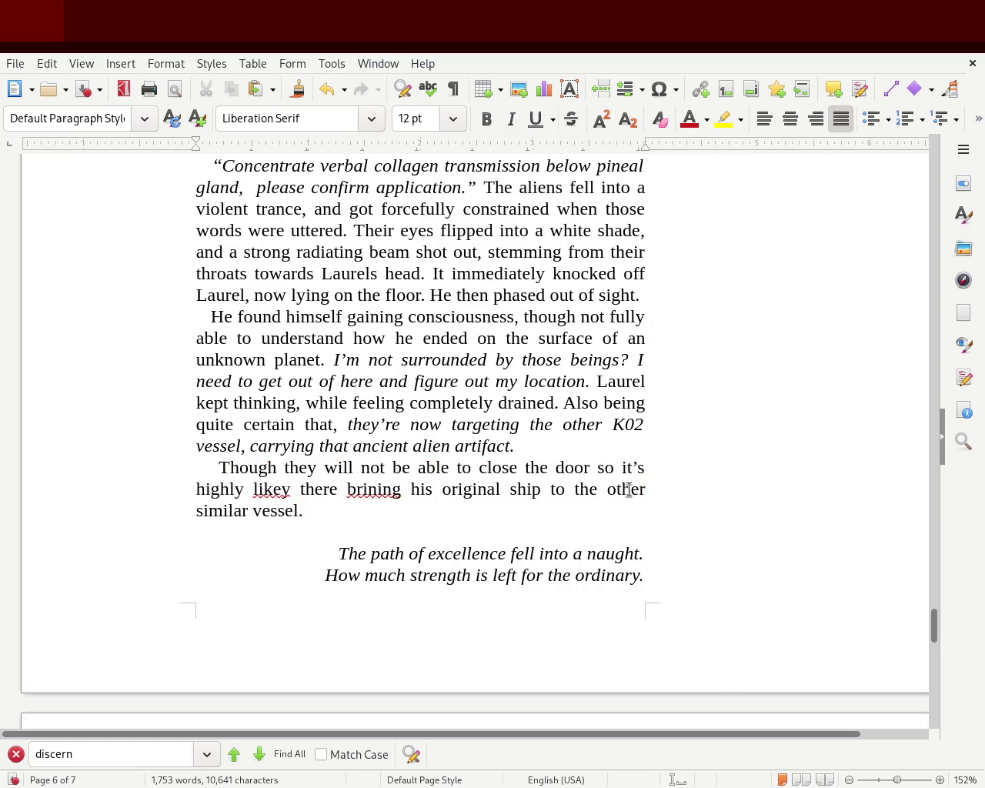
# Add a comma after 'door' and correct the spellings to 'likely' and 'bringing'.
pyautogui.doubleClick(604, 468)
pyautogui.press('BackSpace')
pyautogui.press('BackSpace')
pyautogui.write(',')
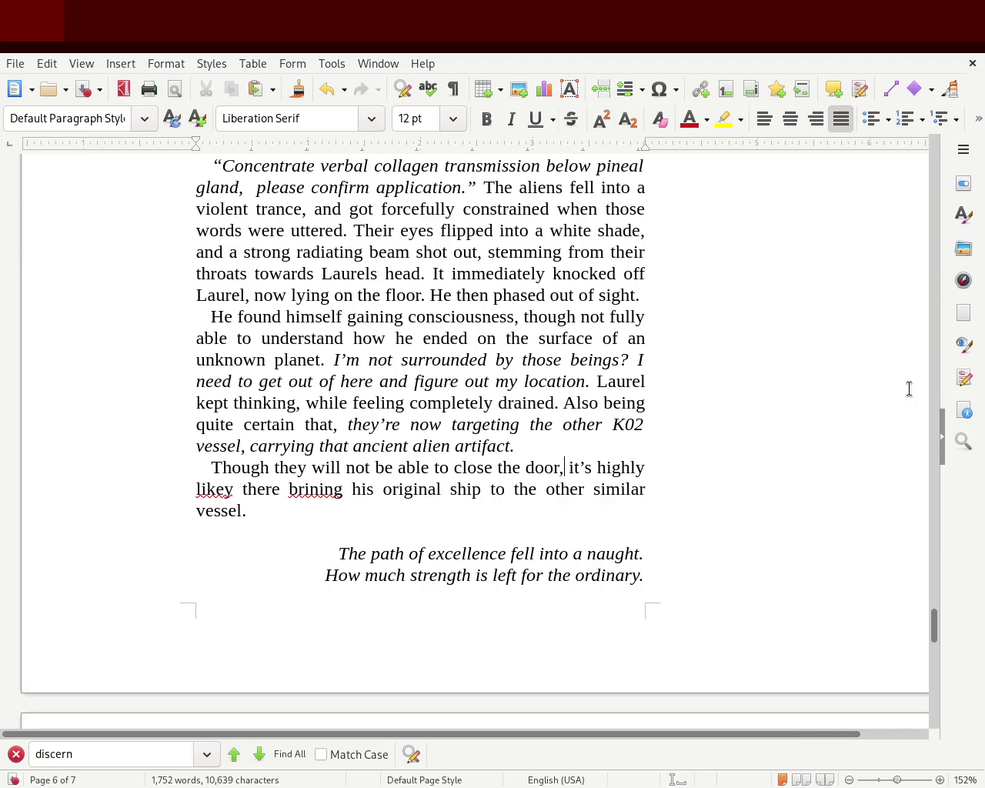
pyautogui.write(' so')
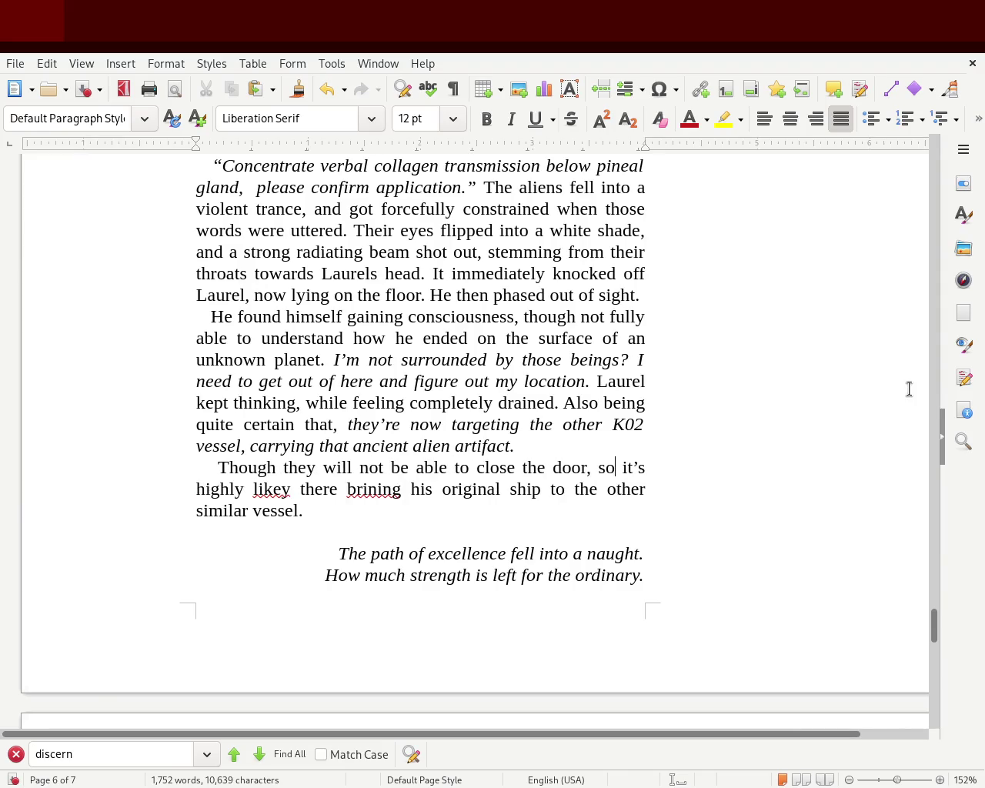
pyautogui.doubleClick(289, 487)
pyautogui.write('likeley')
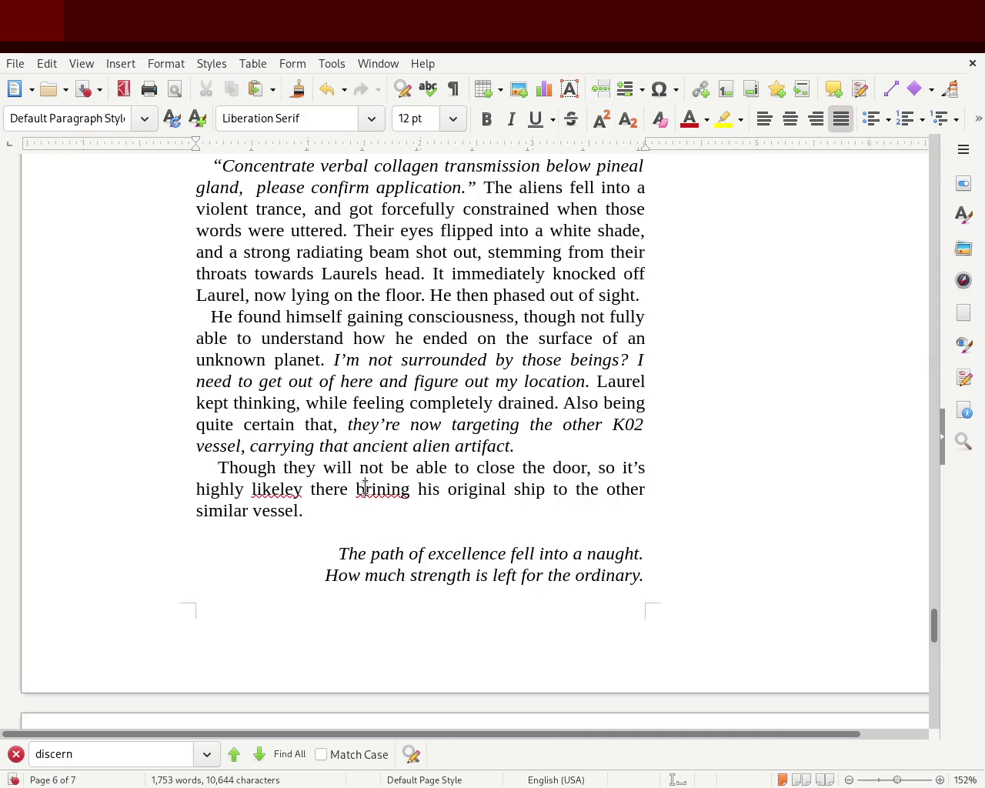
pyautogui.doubleClick(365, 489)
pyautogui.doubleClick(275, 489)
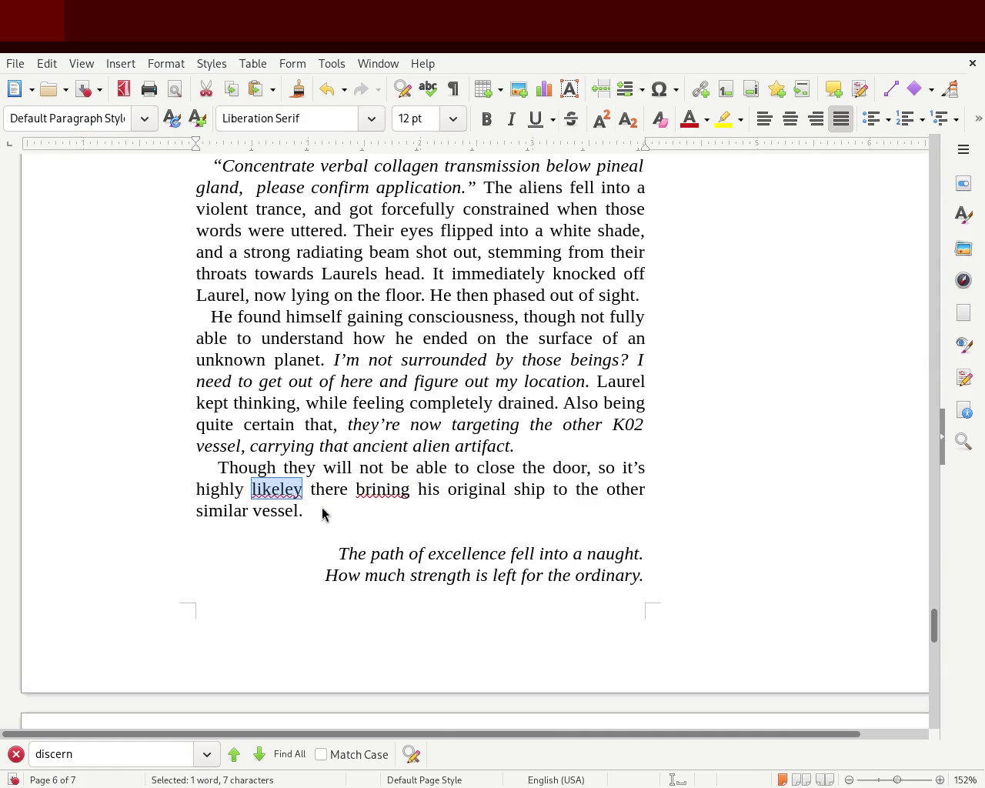
pyautogui.write('likely')
pyautogui.doubleClick(365, 489)
pyautogui.write('brin')
pyautogui.press('BackSpace')
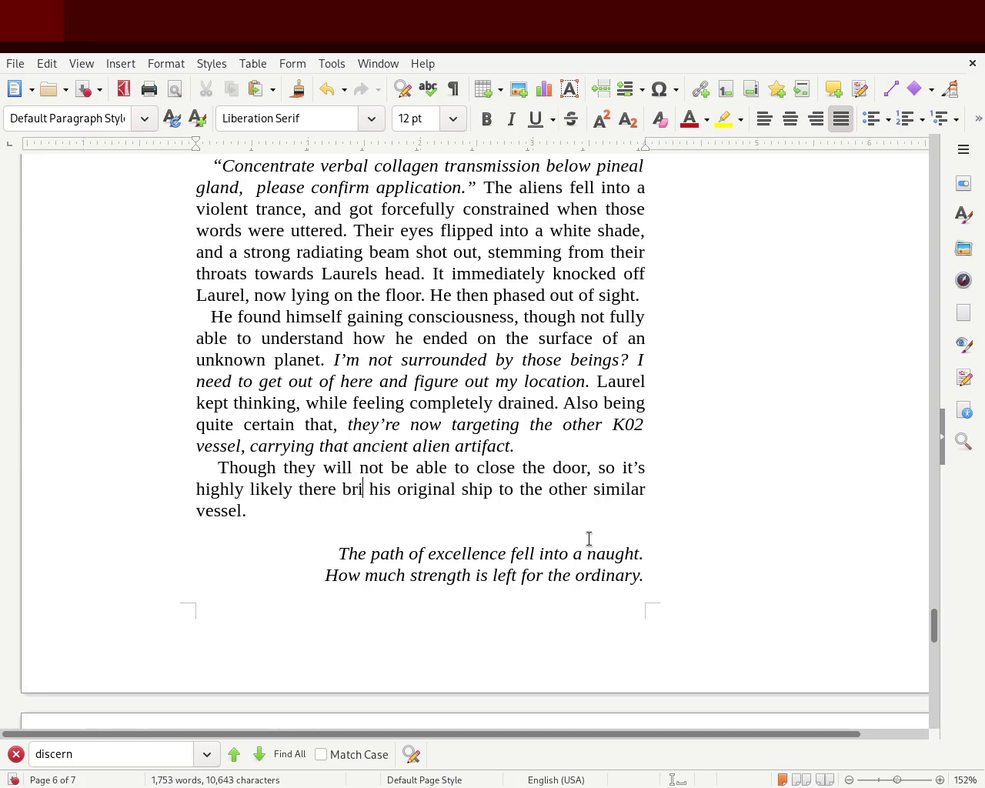
pyautogui.write('nging')
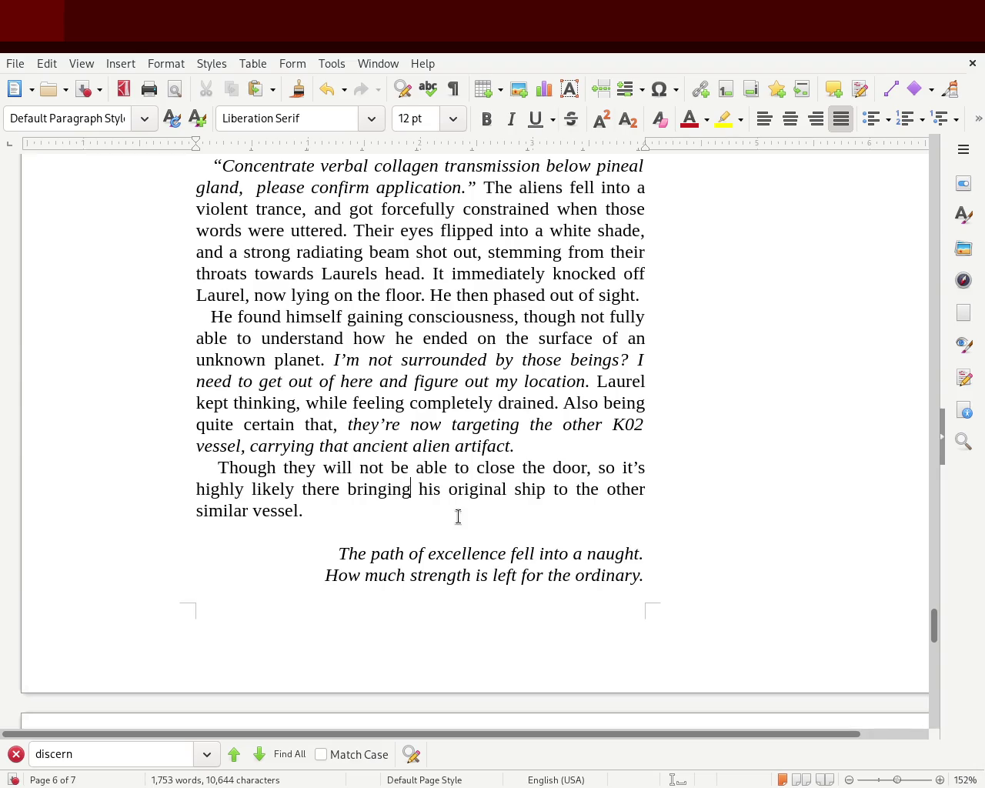
# Delete 'original' and add 'togheter with the docked one alien' after 'his ship'.
pyautogui.doubleClick(470, 489)
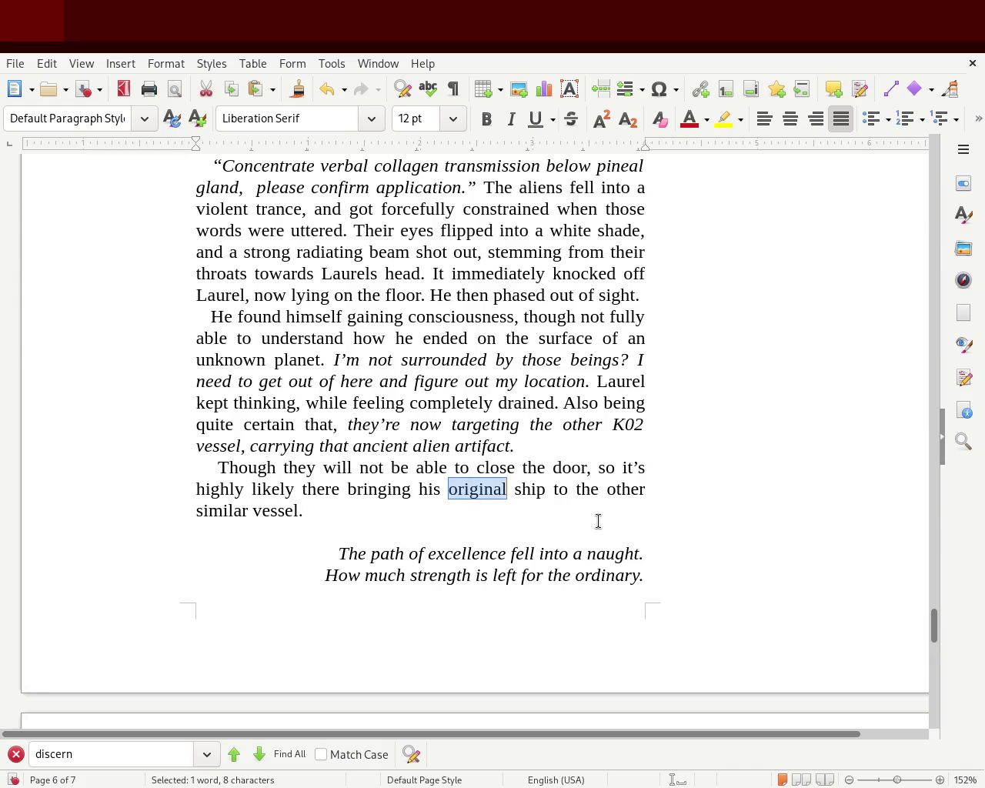
pyautogui.press('BackSpace')
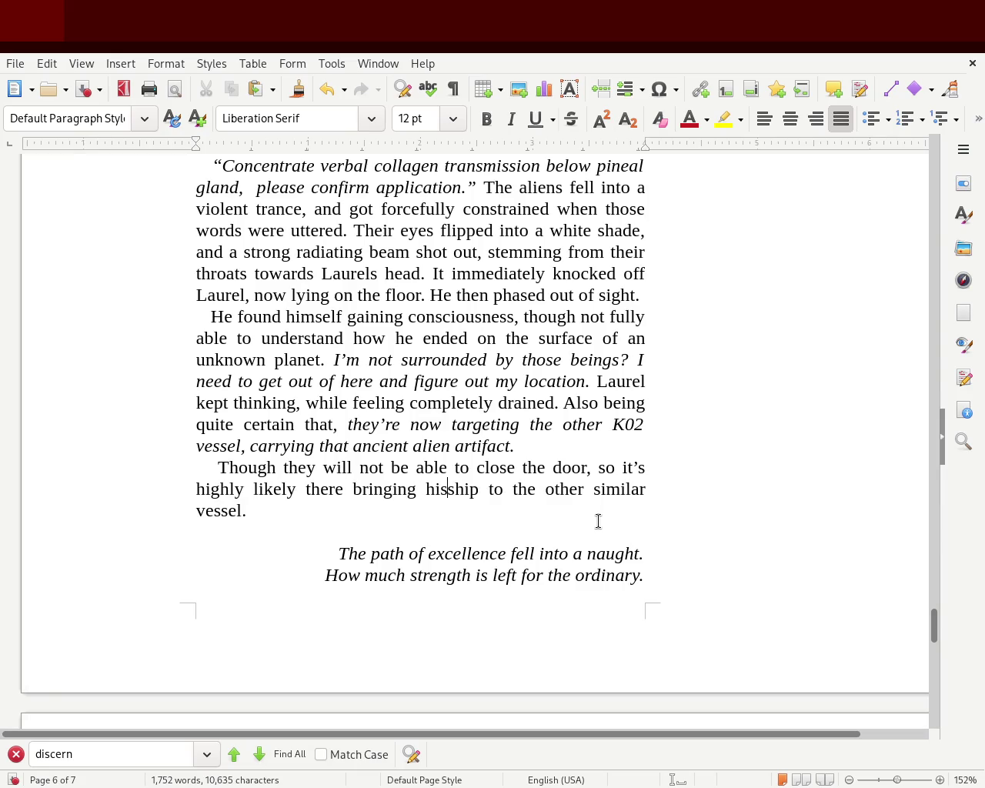
pyautogui.hotkey('ctrl', 'BackSpace')
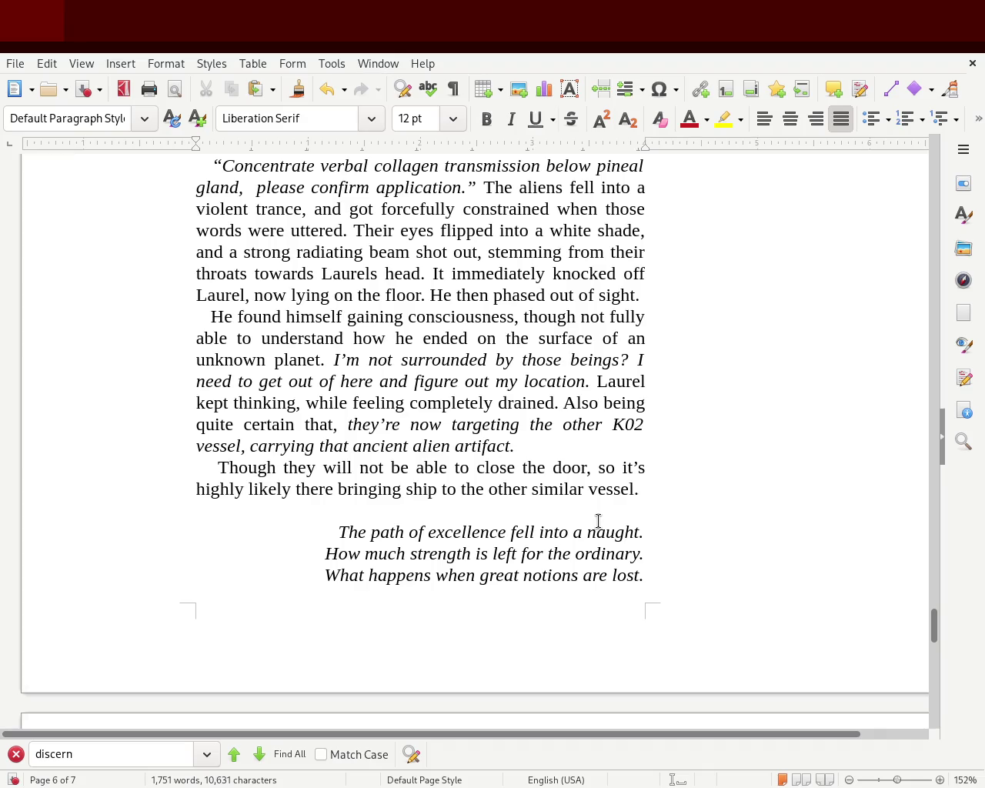
pyautogui.write('his ship')
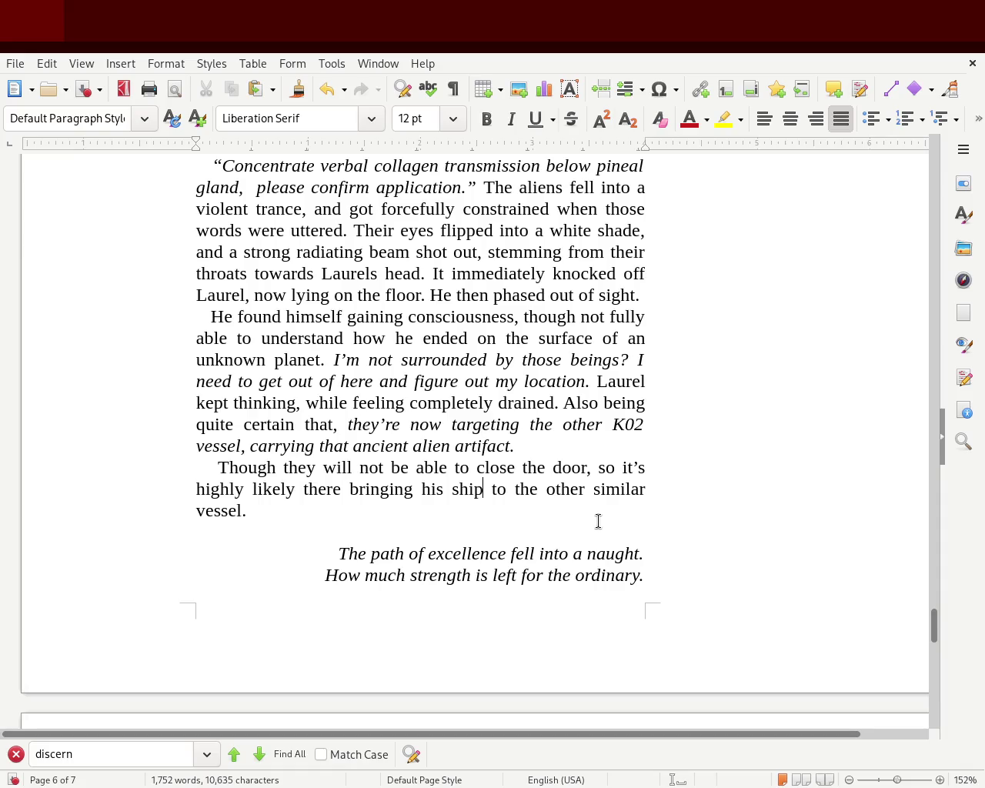
pyautogui.write(' a')
pyautogui.press('BackSpace')
pyautogui.write('t')
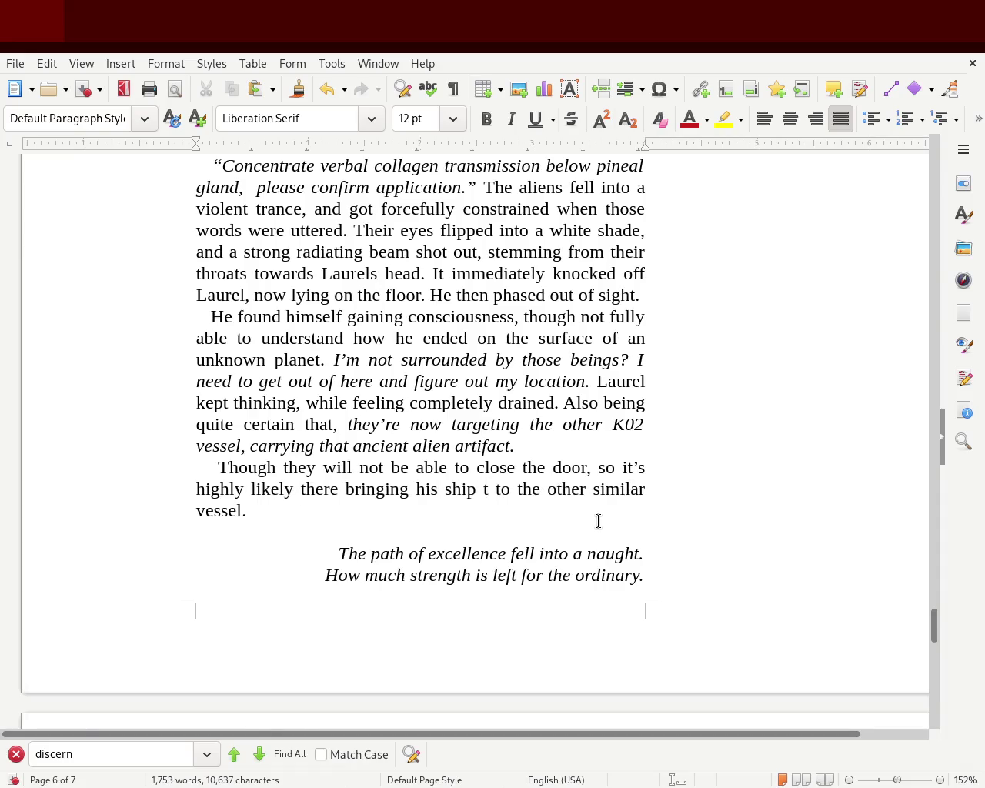
pyautogui.write('ogheter with the docked ')
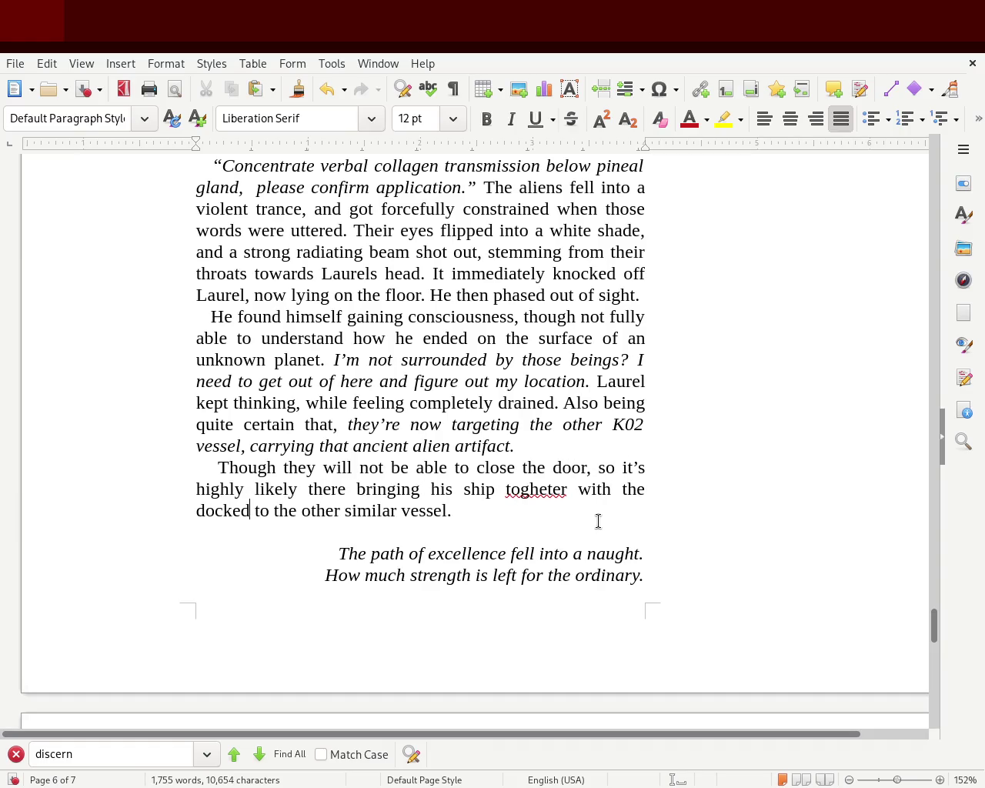
pyautogui.write('one')
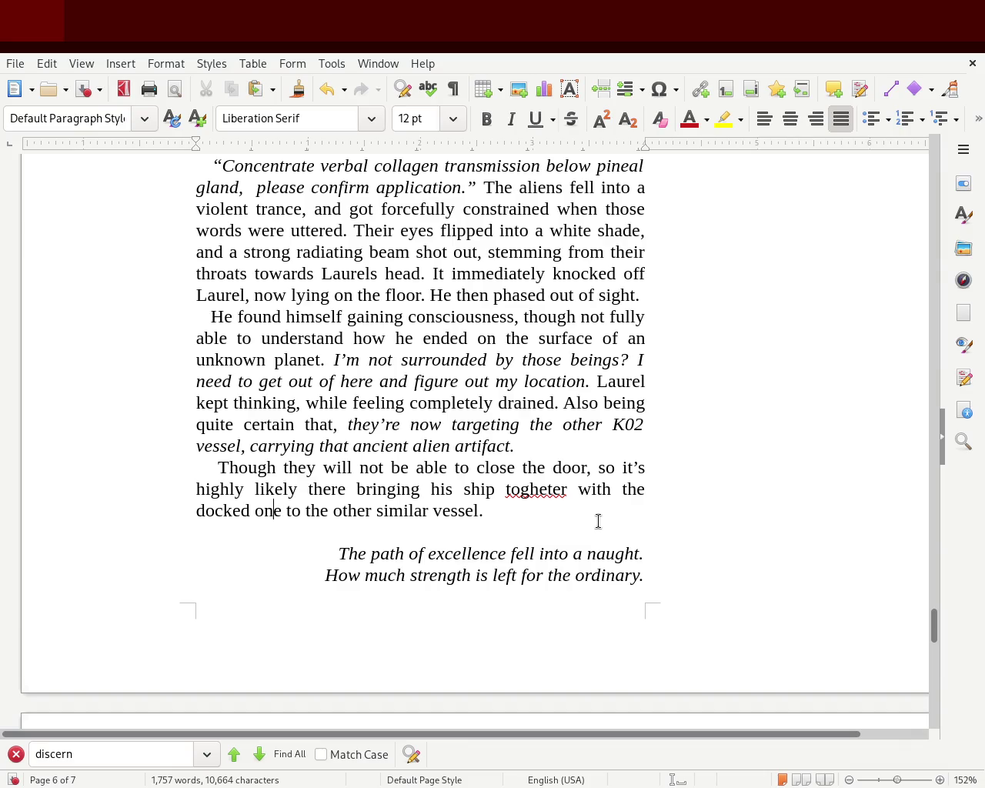
pyautogui.write(' alien')
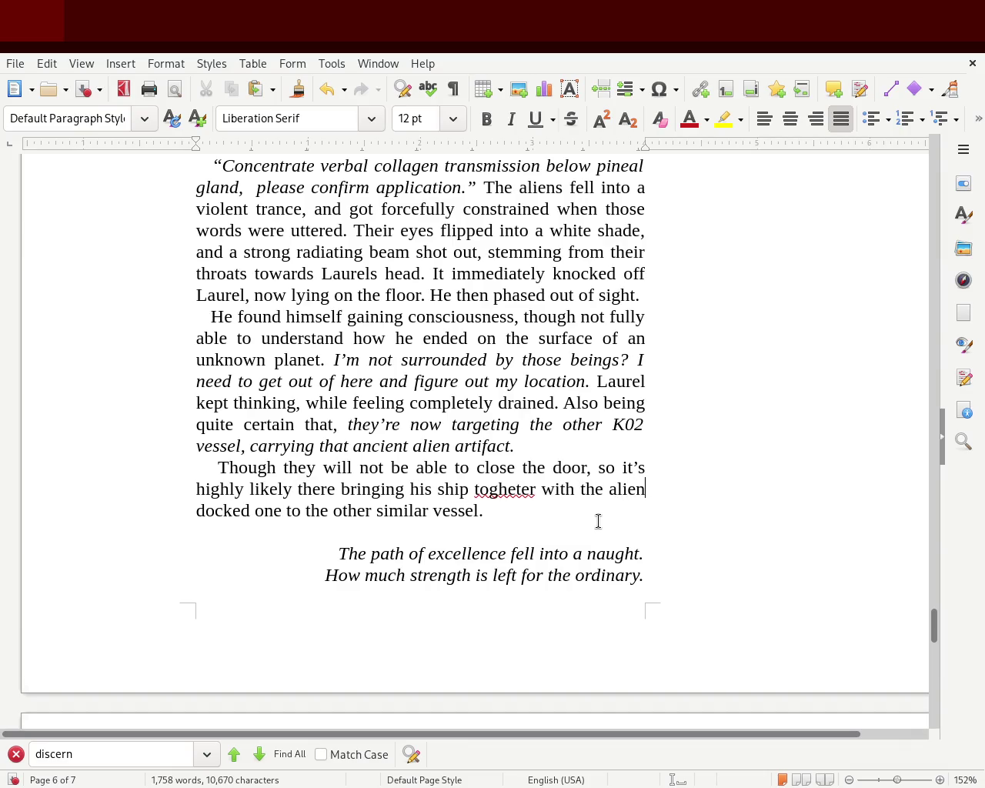
# Rework the sentence ending around 'alien vessel' and correct 'togheter' to 'together'.
pyautogui.press('BackSpace')
pyautogui.press('BackSpace')
pyautogui.press('BackSpace')
pyautogui.press('BackSpace')
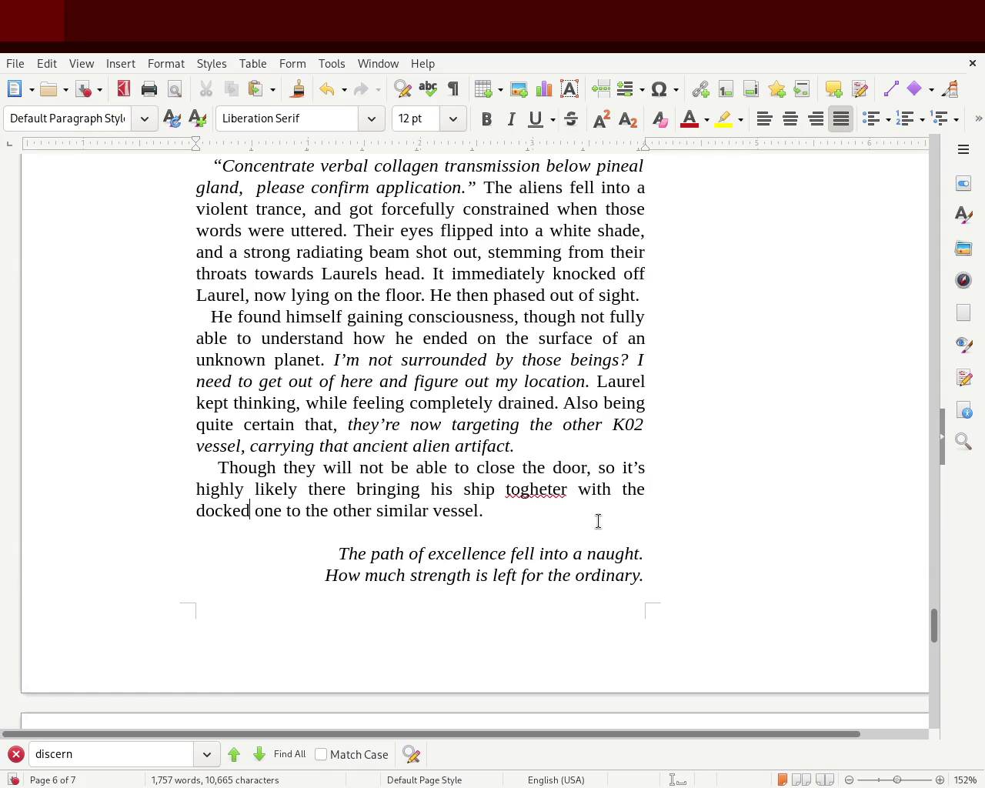
pyautogui.write('alien vesselt t')
pyautogui.press('BackSpace')
pyautogui.press('BackSpace')
pyautogui.press('BackSpace')
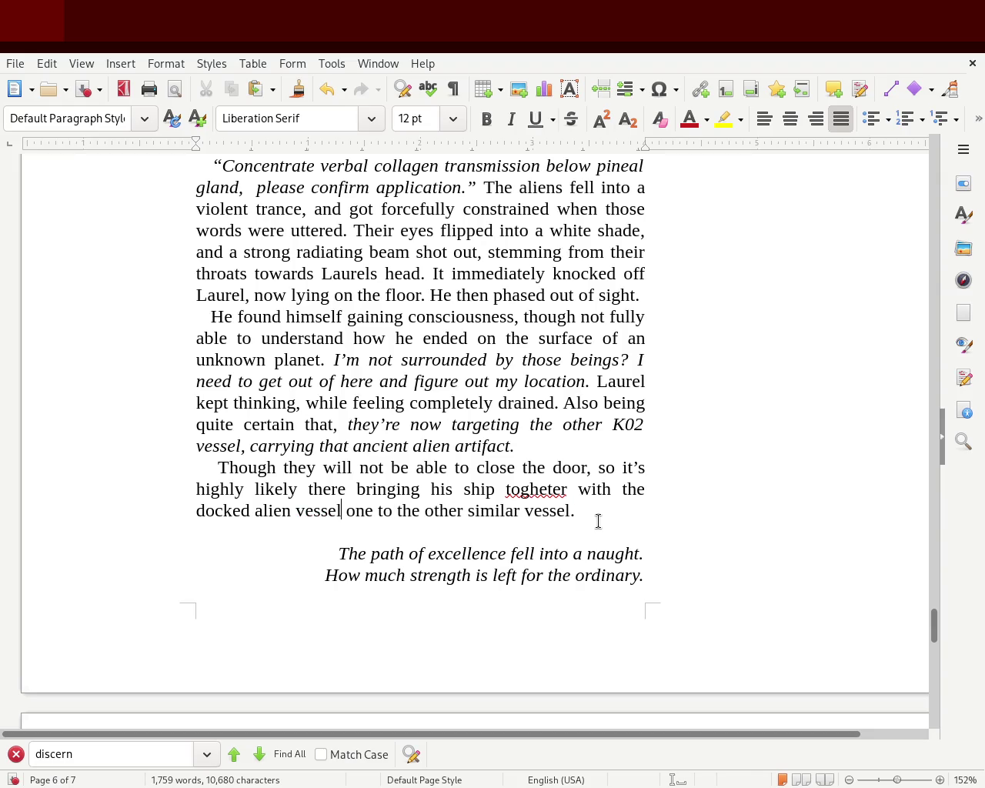
pyautogui.press('Delete')
pyautogui.press('Right')
pyautogui.press('Delete')
pyautogui.press('Delete')
pyautogui.press('Delete')
pyautogui.press('Delete')
pyautogui.press('Delete')
pyautogui.press('Delete')
pyautogui.press('Delete')
pyautogui.press('Delete')
pyautogui.press('Delete')
pyautogui.press('Delete')
pyautogui.write('one that carries the ')
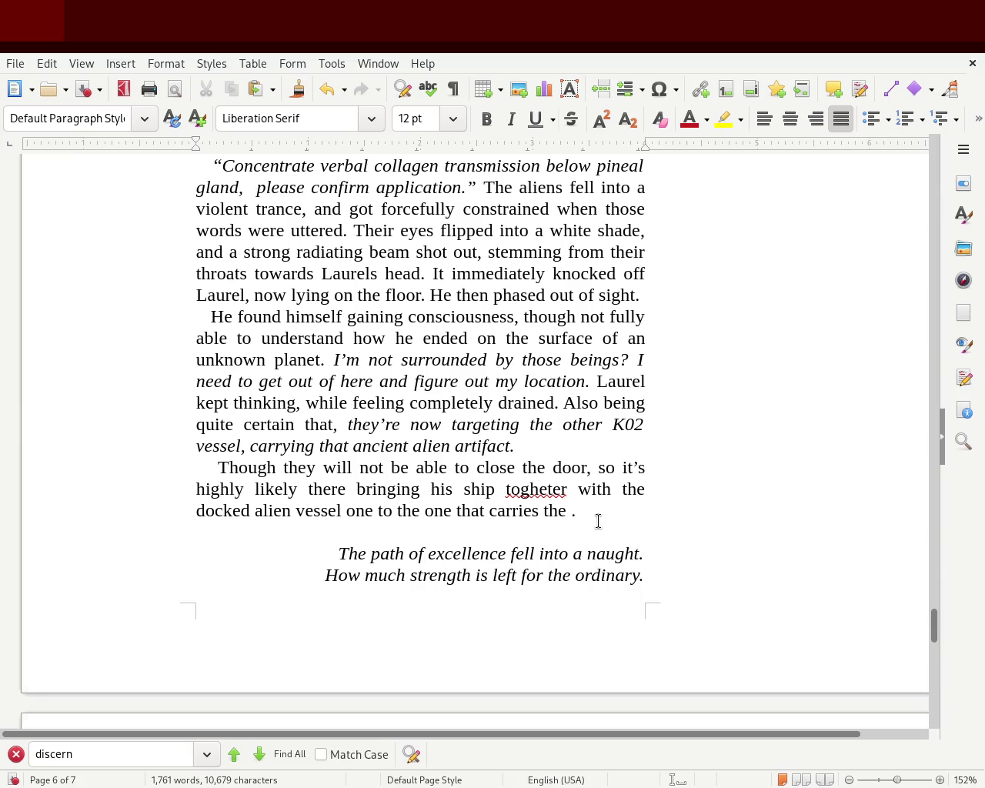
pyautogui.write('alien arti')
pyautogui.press('BackSpace')
pyautogui.press('BackSpace')
pyautogui.press('BackSpace')
pyautogui.press('BackSpace')
pyautogui.press('BackSpace')
pyautogui.press('BackSpace')
pyautogui.press('BackSpace')
pyautogui.press('BackSpace')
pyautogui.press('BackSpace')
pyautogui.press('BackSpace')
pyautogui.press('BackSpace')
pyautogui.press('BackSpace')
pyautogui.doubleClick(562, 490)
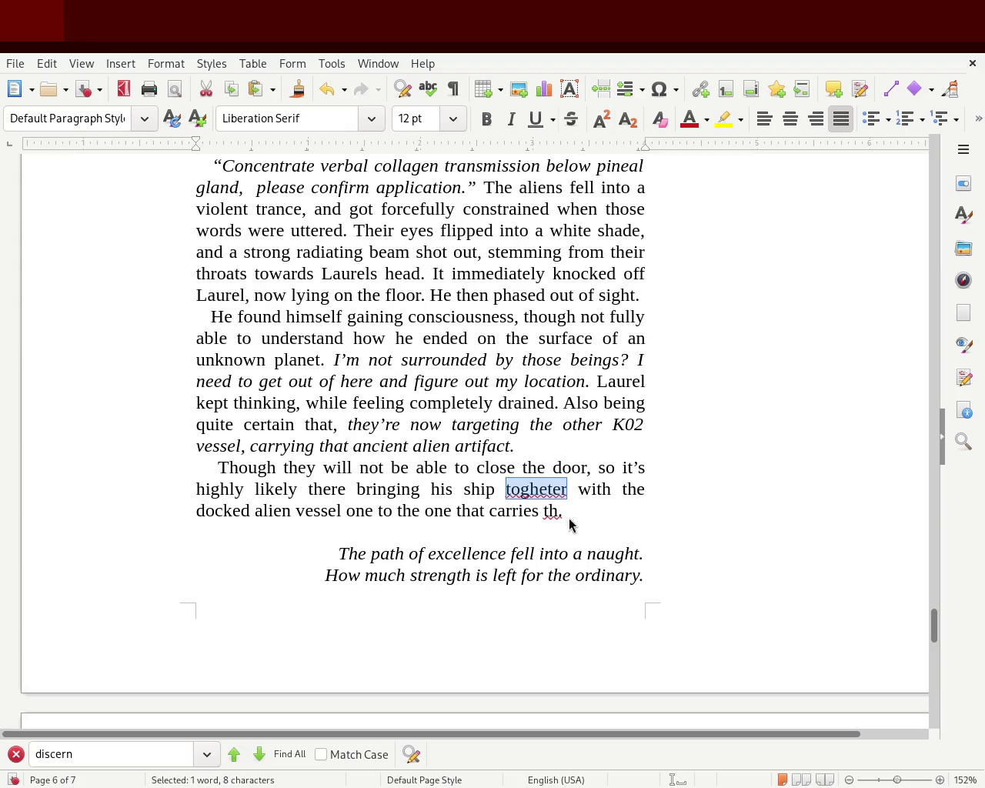
pyautogui.write('together')
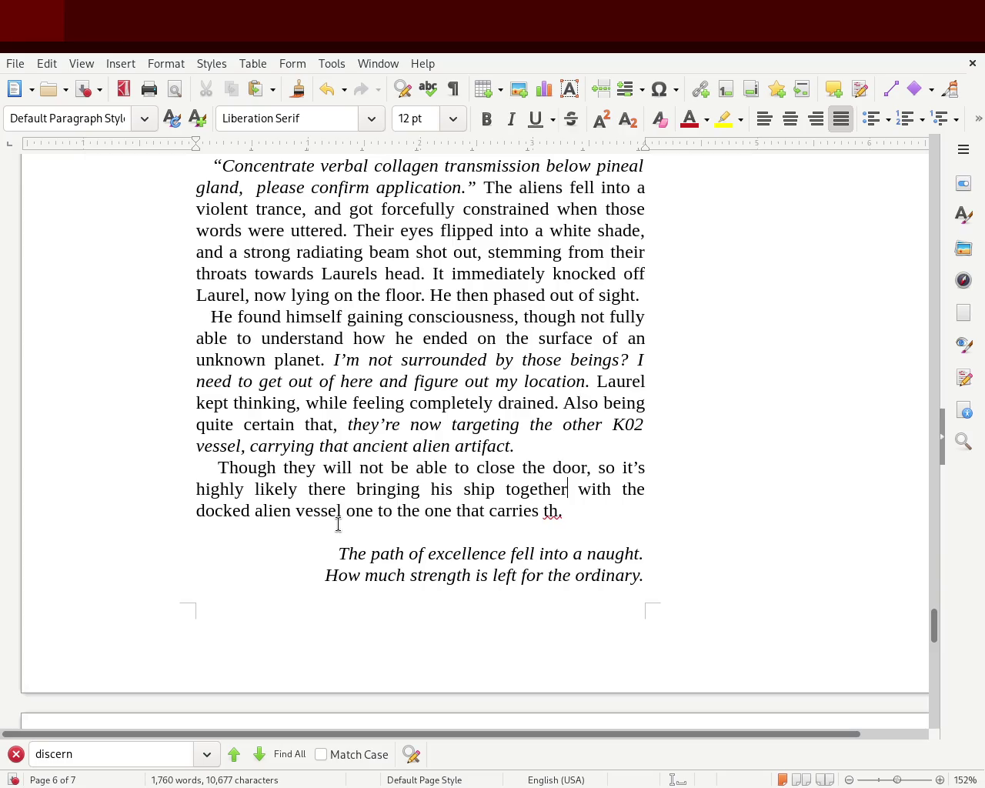
# Move 'docked alien vessel' before 'there' and end with 'will still be attached to his ship.'.
pyautogui.moveTo(346, 511); pyautogui.dragTo(194, 519)
pyautogui.hotkey('ctrl', 'c')
pyautogui.press('BackSpace')
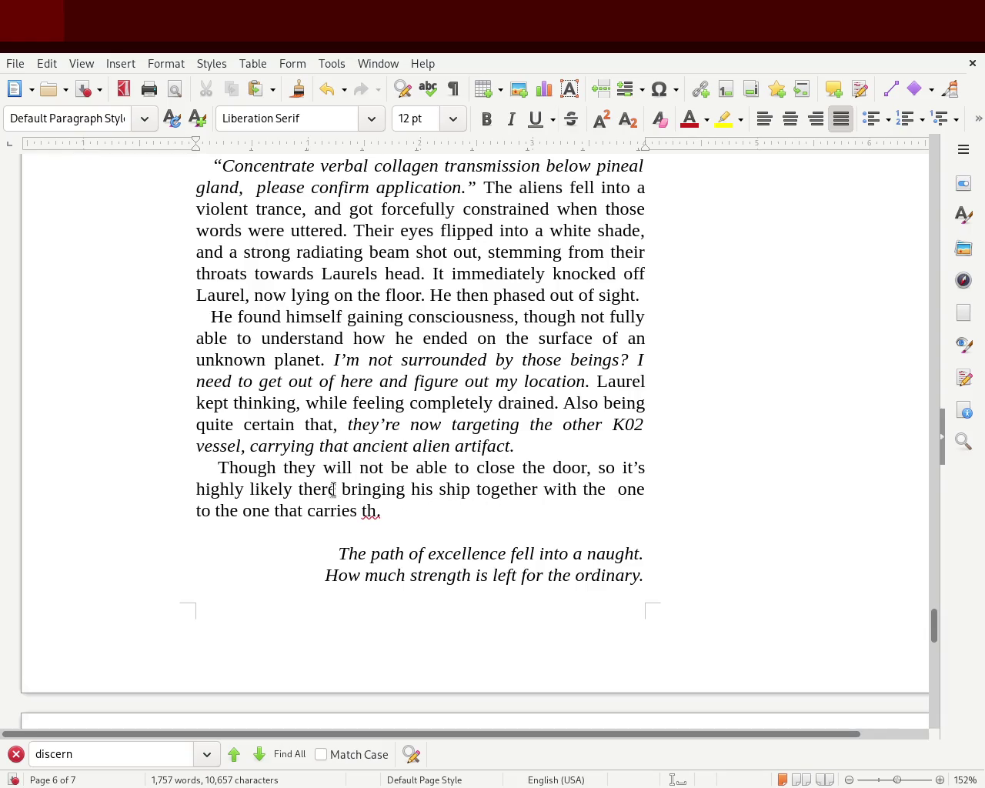
pyautogui.hotkey('ctrl', 'v')
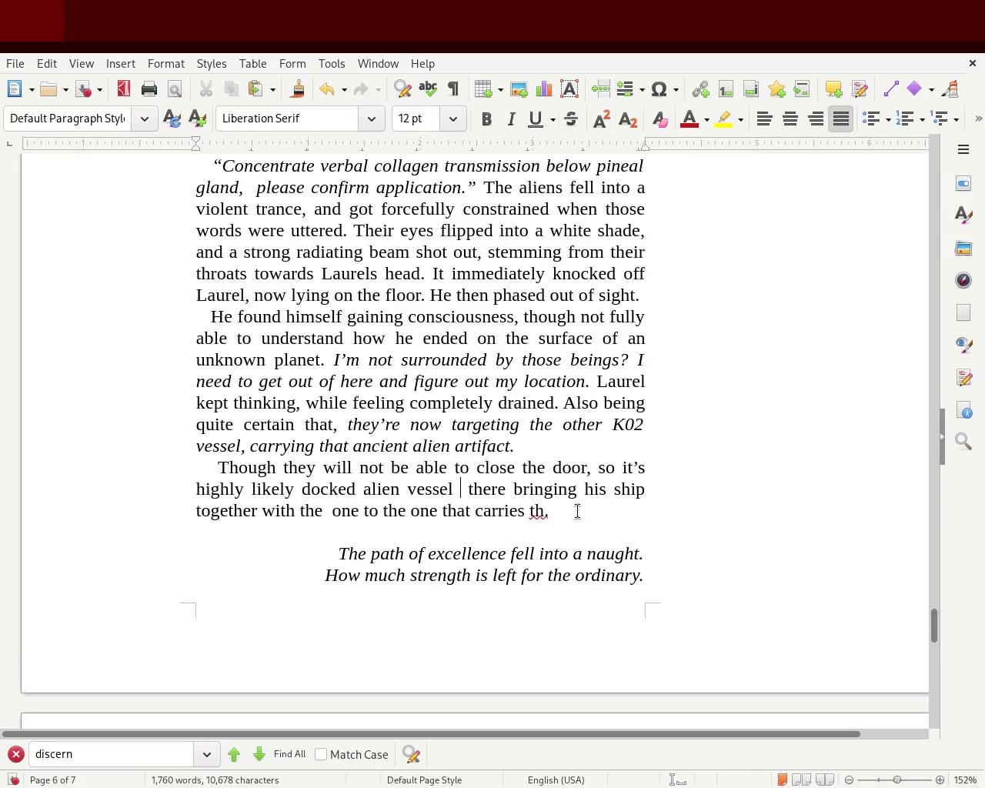
pyautogui.press('Delete')
pyautogui.press('Delete')
pyautogui.press('Delete')
pyautogui.press('Delete')
pyautogui.press('Delete')
pyautogui.press('Delete')
pyautogui.press('Delete')
pyautogui.press('Delete')
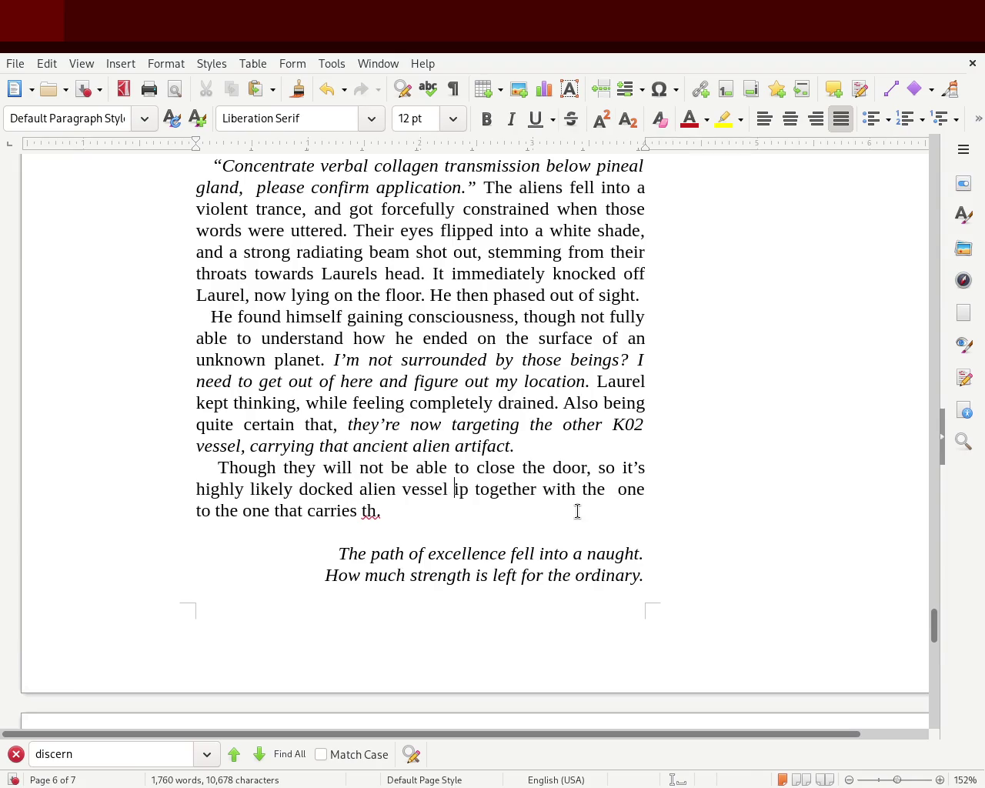
pyautogui.press('Delete')
pyautogui.press('Delete')
pyautogui.press('Delete')
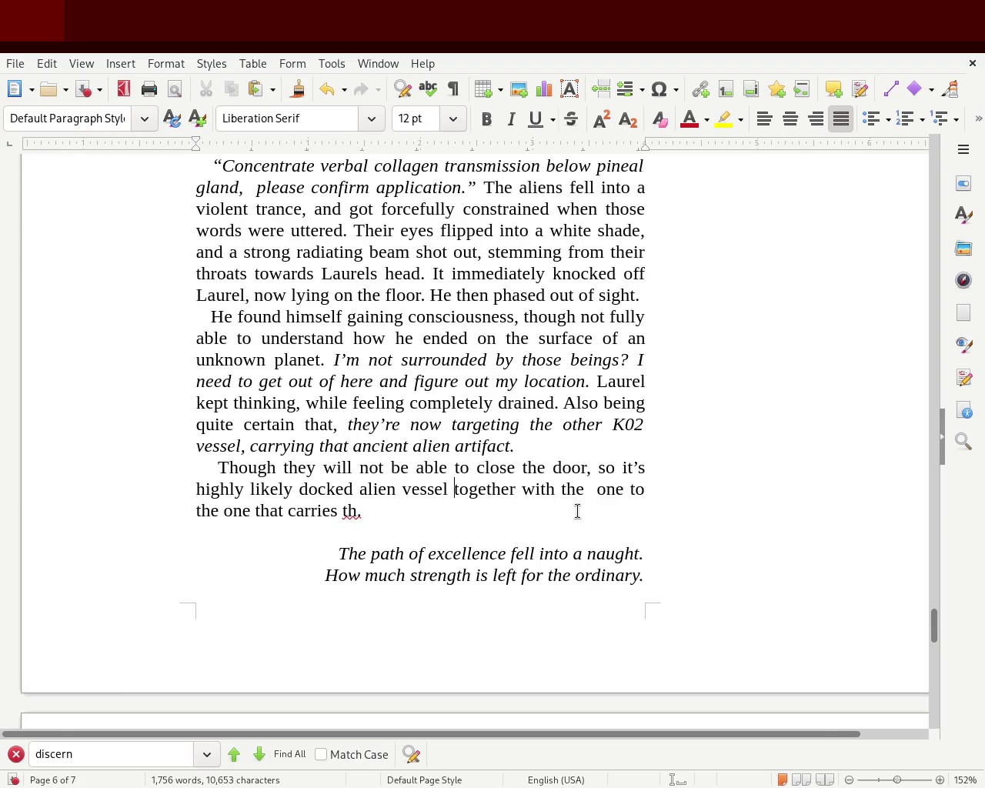
pyautogui.press('Delete')
pyautogui.press('Delete')
pyautogui.press('Delete')
pyautogui.press('Delete')
pyautogui.press('Delete')
pyautogui.press('Delete')
pyautogui.press('Delete')
pyautogui.press('Delete')
pyautogui.press('Delete')
pyautogui.press('Delete')
pyautogui.press('Delete')
pyautogui.press('Delete')
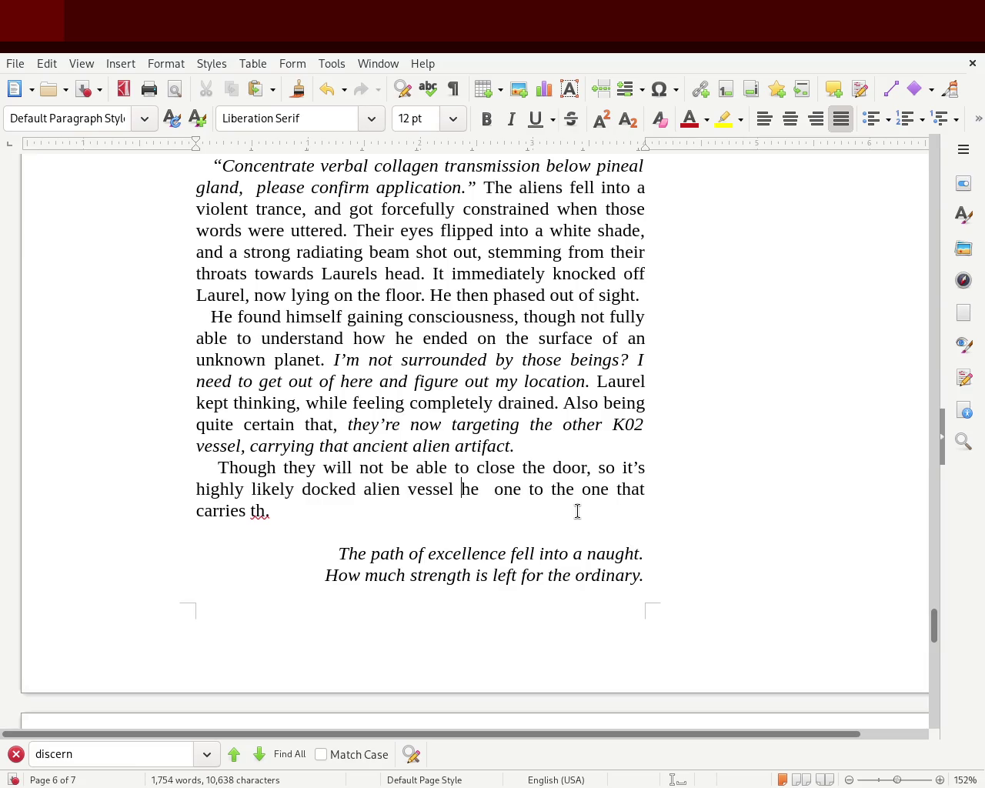
pyautogui.write('will still be attached to his shio')
pyautogui.hotkey('ctrl', 'Delete')
pyautogui.hotkey('ctrl', 'Delete')
pyautogui.hotkey('ctrl', 'Delete')
pyautogui.hotkey('ctrl', 'Delete')
pyautogui.hotkey('ctrl', 'Delete')
pyautogui.hotkey('ctrl', 'Delete')
pyautogui.press('Delete')
pyautogui.press('Delete')
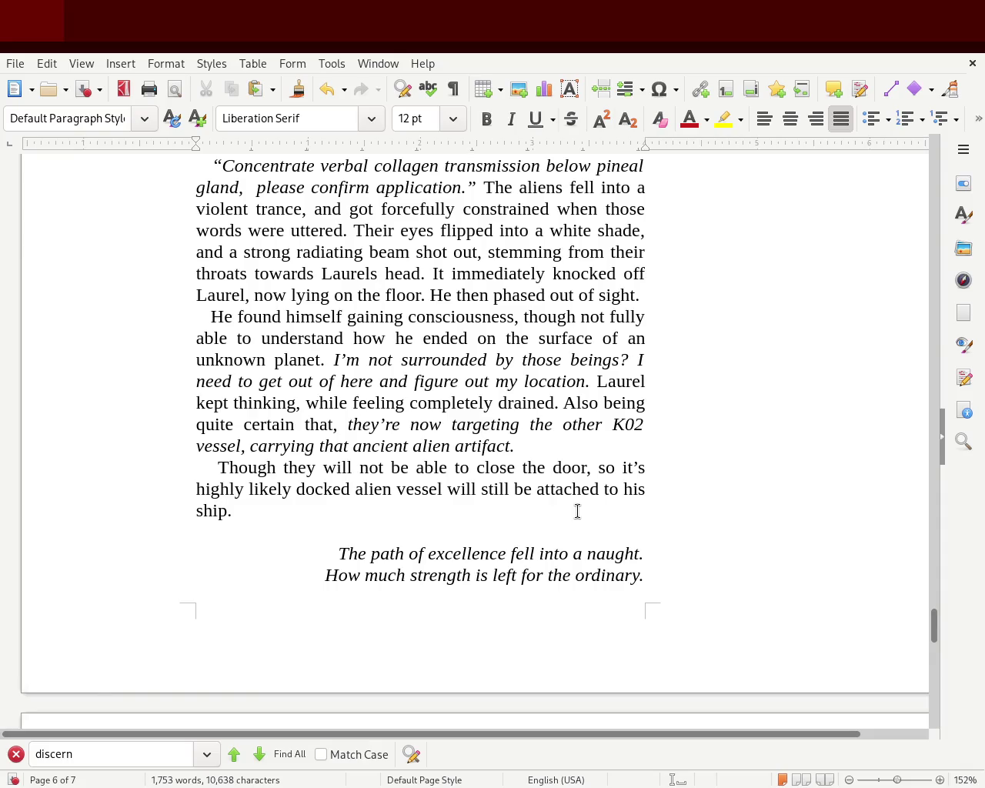
pyautogui.click(593, 448)
# Merge the Though sentences into the artifact paragraph, ending at 'door.' and adding 'that' before 'docked'.
pyautogui.press('Delete')
pyautogui.press('Delete')
pyautogui.press('Delete')
pyautogui.press('Delete')
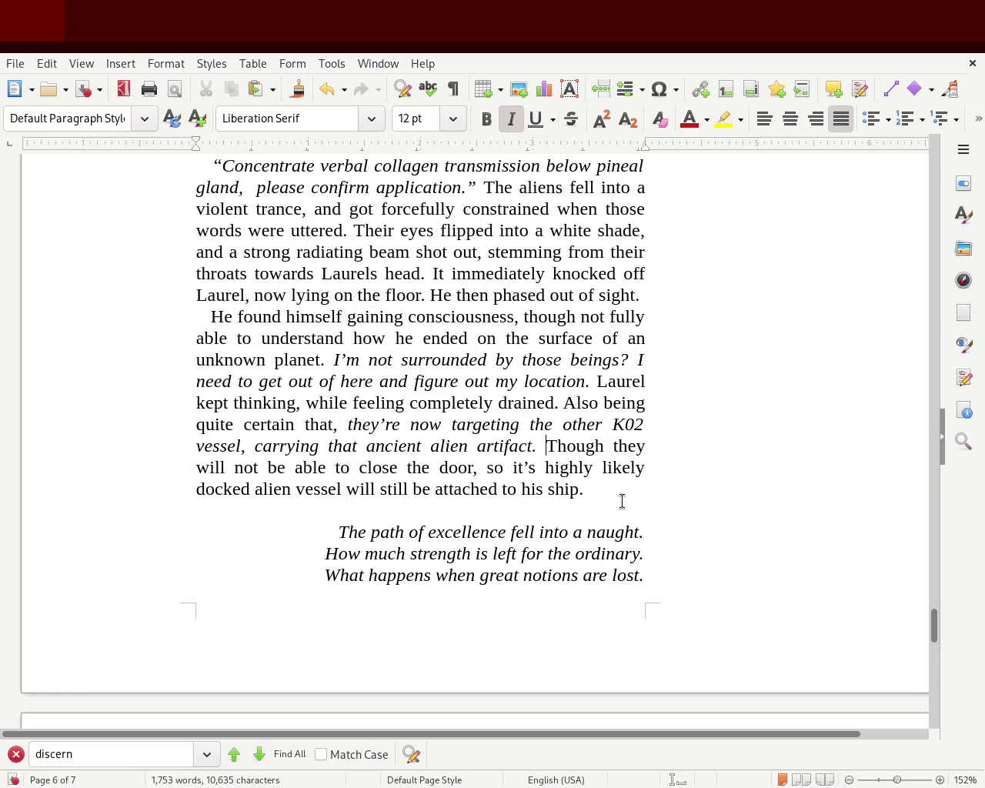
pyautogui.doubleClick(495, 468)
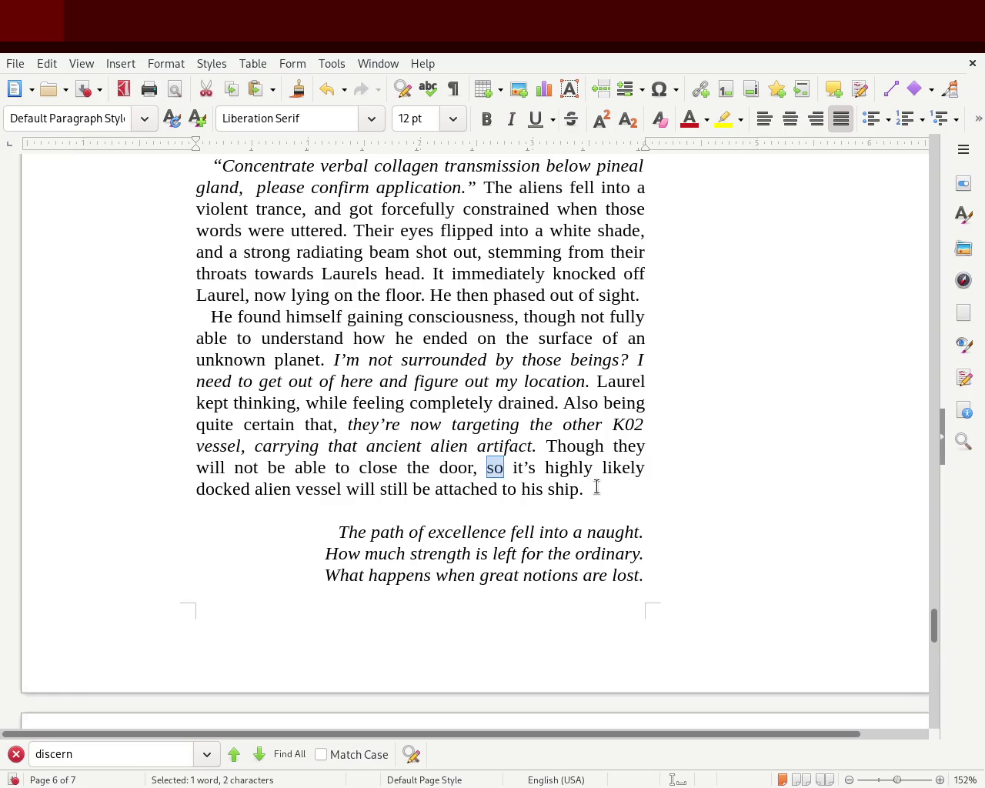
pyautogui.moveTo(545, 468); pyautogui.dragTo(478, 467)
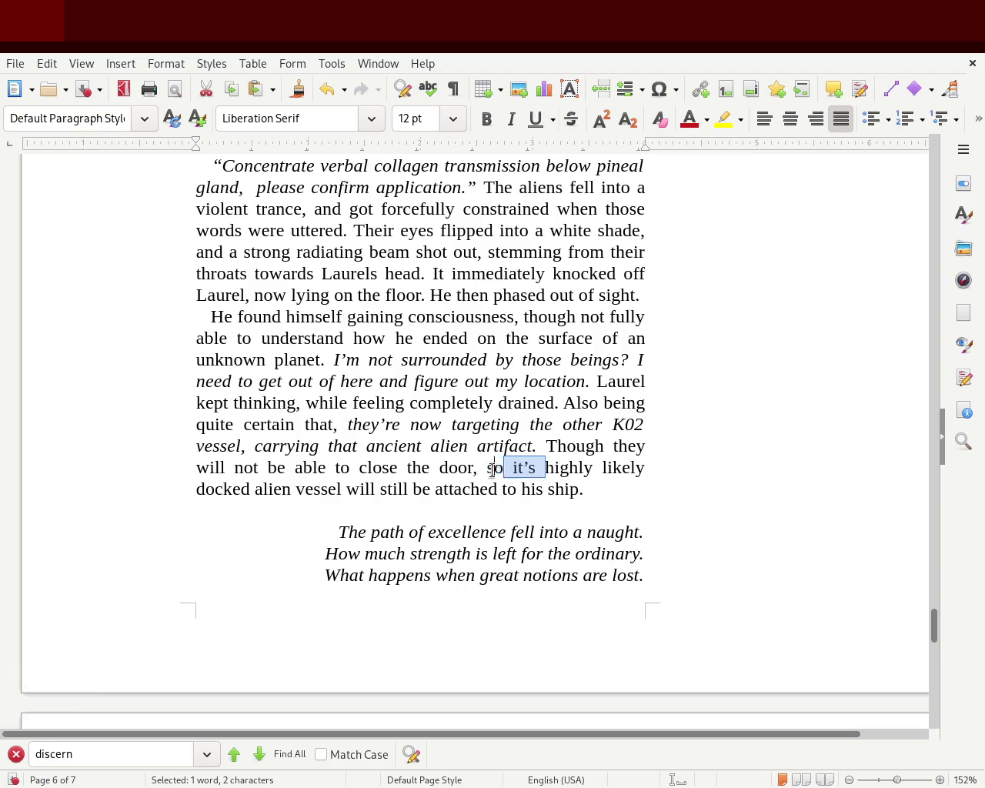
pyautogui.press('BackSpace')
pyautogui.press('BackSpace')
pyautogui.write('.')
pyautogui.press('Delete')
pyautogui.write('H')
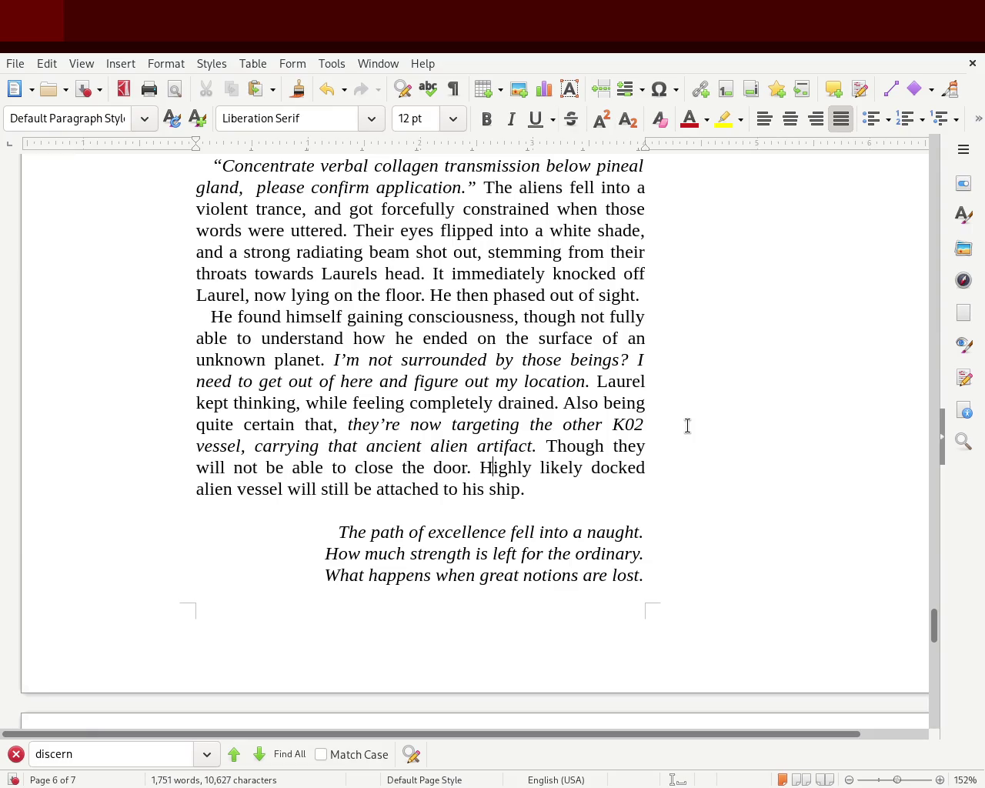
pyautogui.click(585, 467)
pyautogui.write('that')
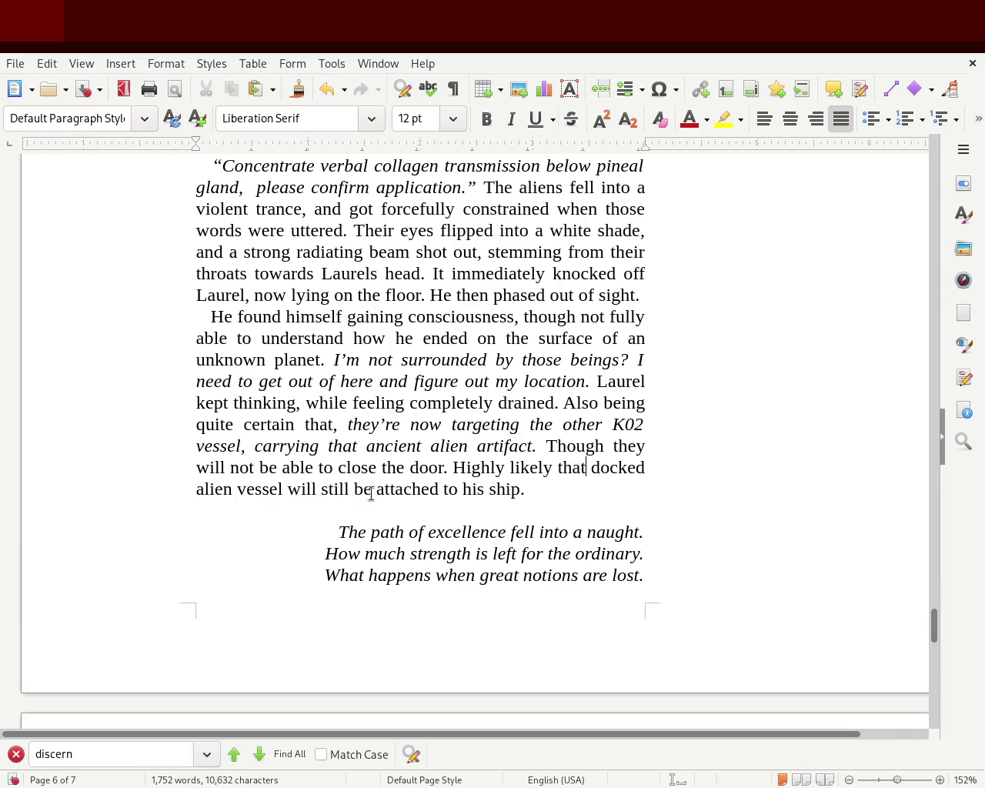
# Italicize the Though sentences, reword to 'It's highly likely that…', and save.
pyautogui.moveTo(539, 487); pyautogui.dragTo(544, 441)
pyautogui.click(510, 119)
pyautogui.click(726, 512)
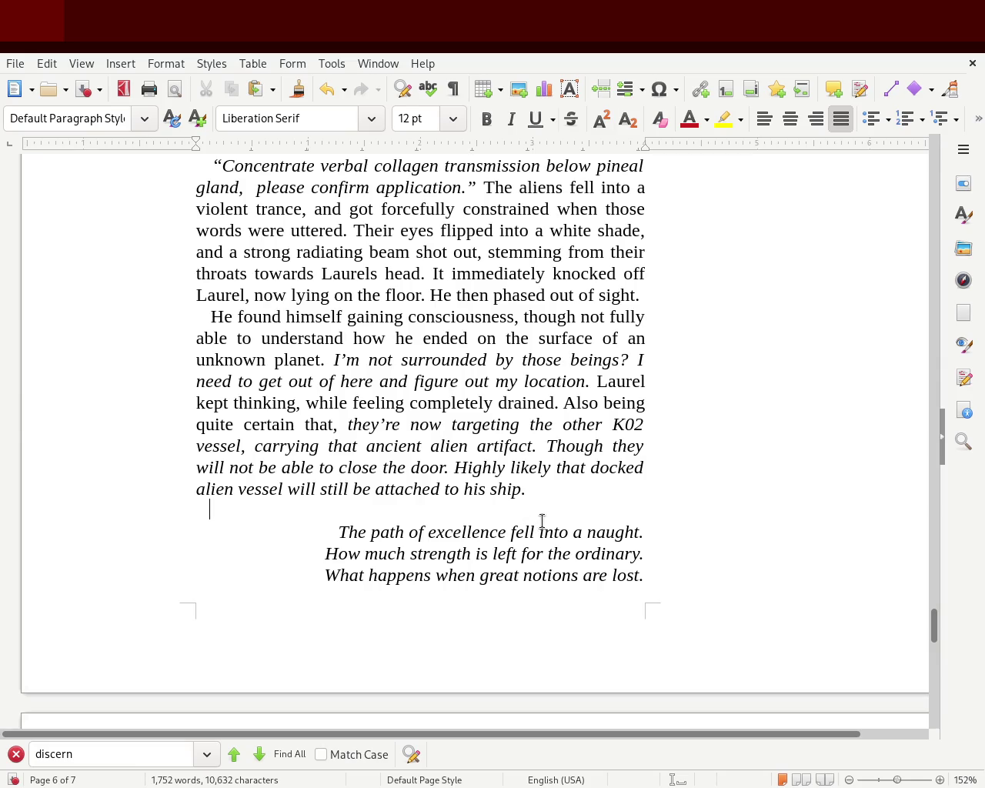
pyautogui.click(449, 467)
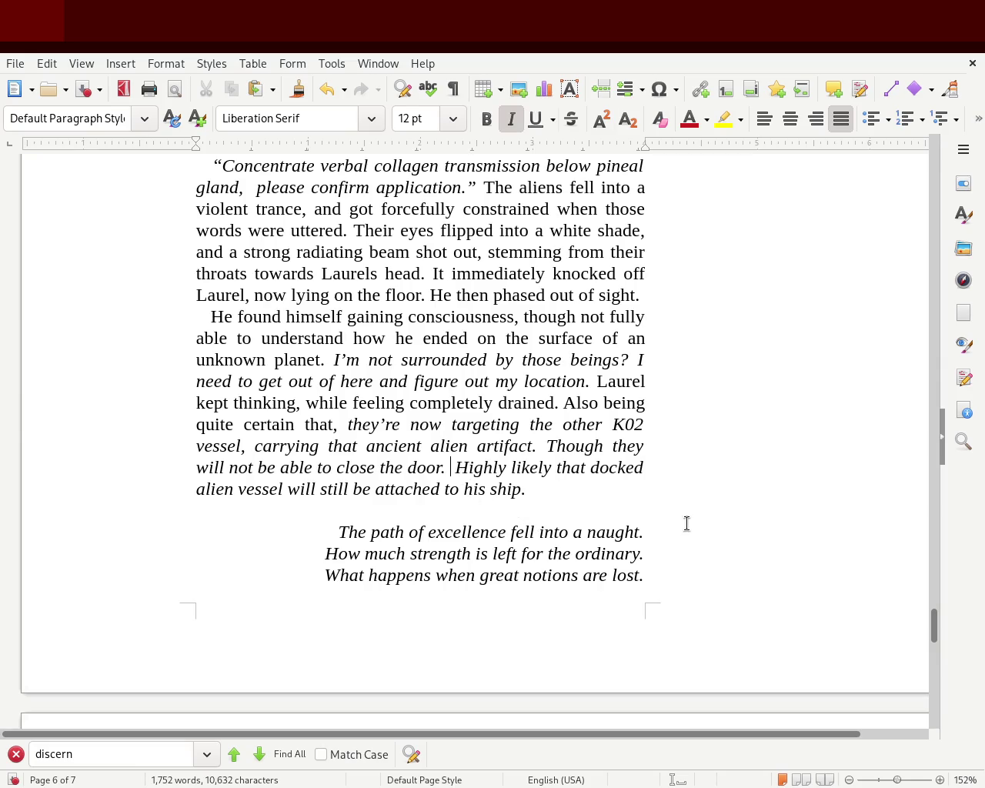
pyautogui.write("It's")
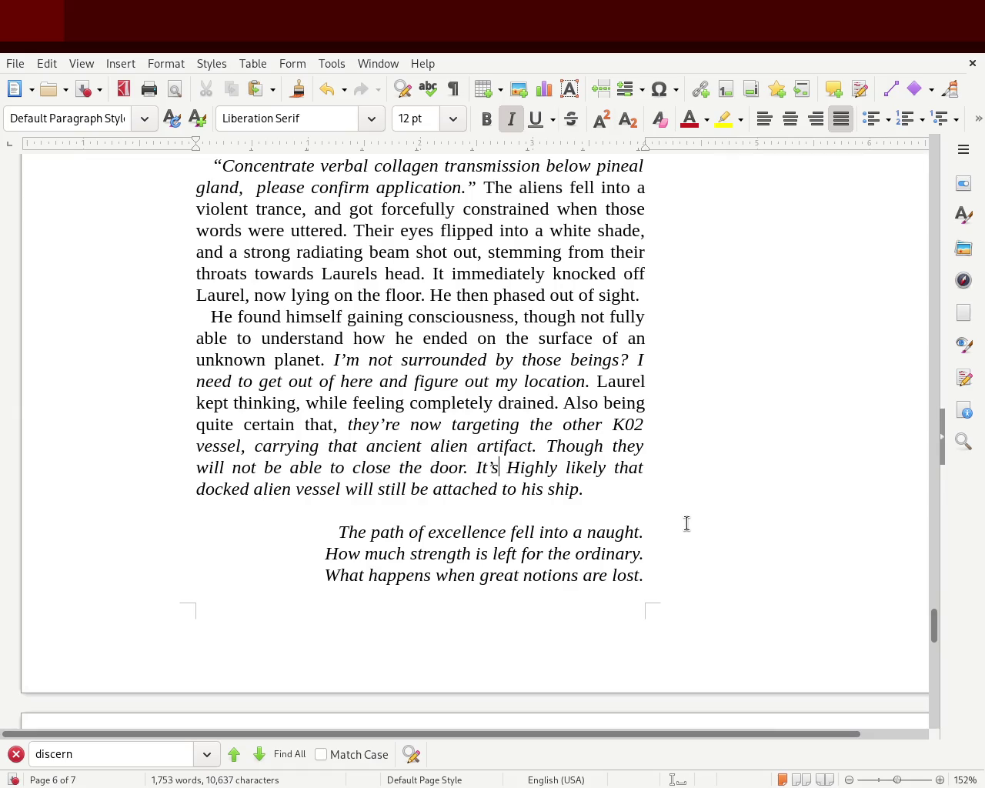
pyautogui.press('Delete')
pyautogui.write('h')
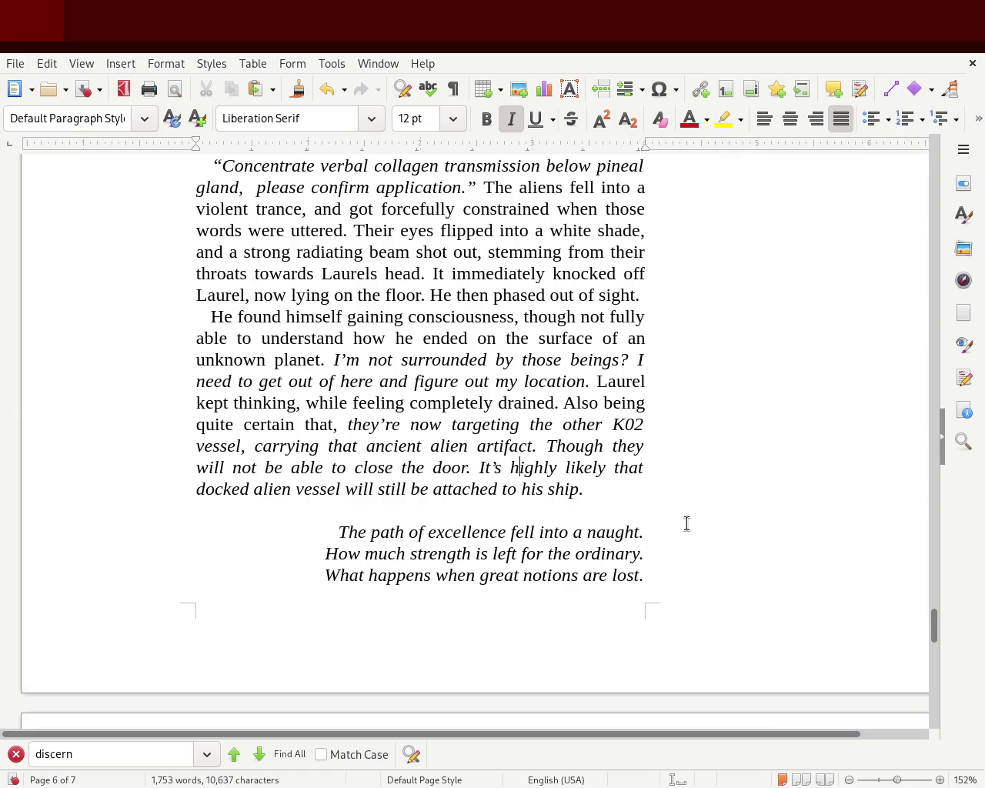
pyautogui.hotkey('ctrl', 's')
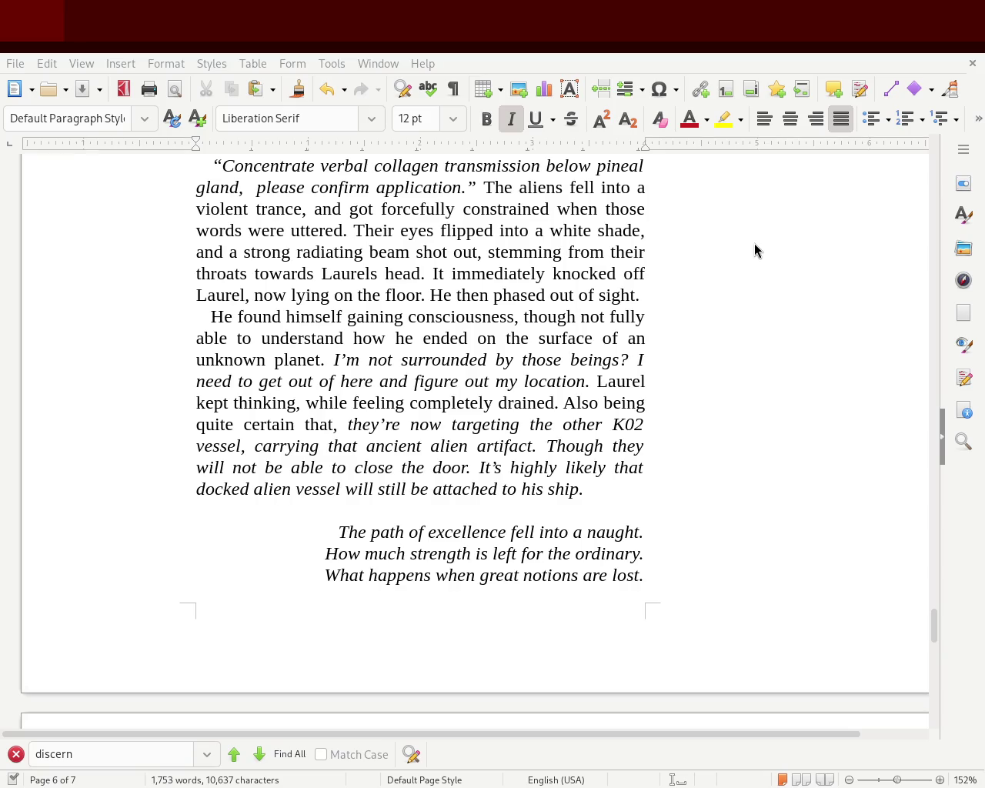
pyautogui.hotkey('ctrl', 'Home')
# Add a blank line and move the four verse lines under the chapter 4 heading.
pyautogui.scroll(-10, 897, 230)
pyautogui.scroll(-5, 893, 254)
pyautogui.scroll(-5, 895, 288)
pyautogui.scroll(-1, 892, 297)
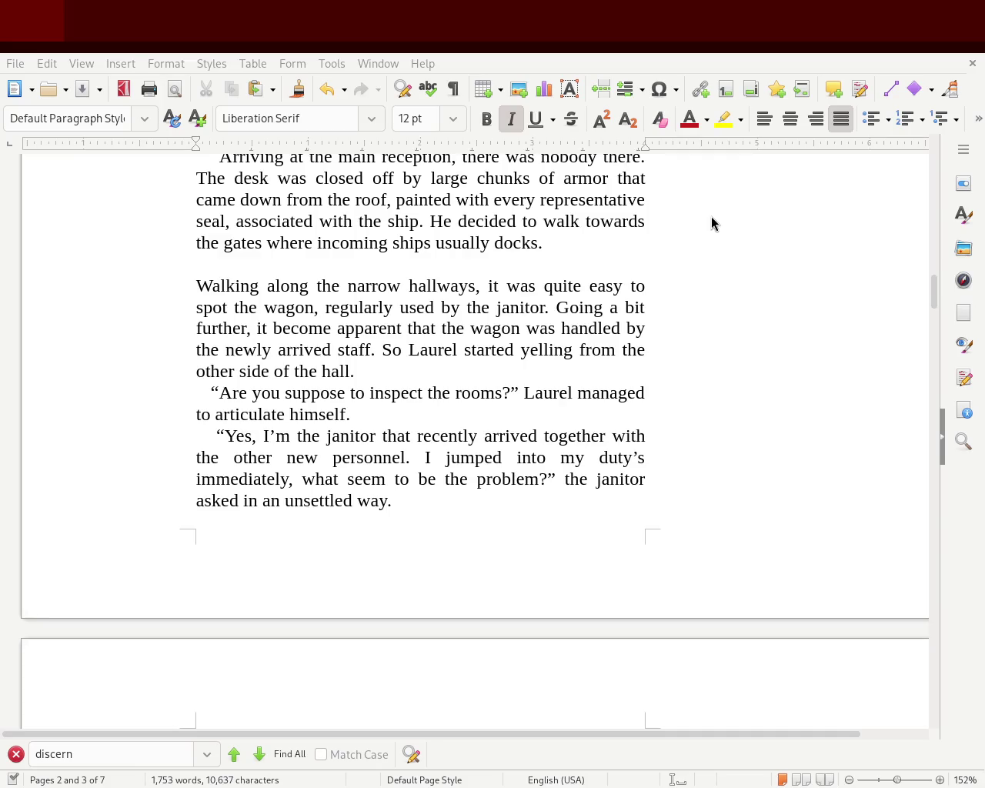
pyautogui.moveTo(933, 292)
pyautogui.moveTo(933, 293); pyautogui.dragTo(913, 662)
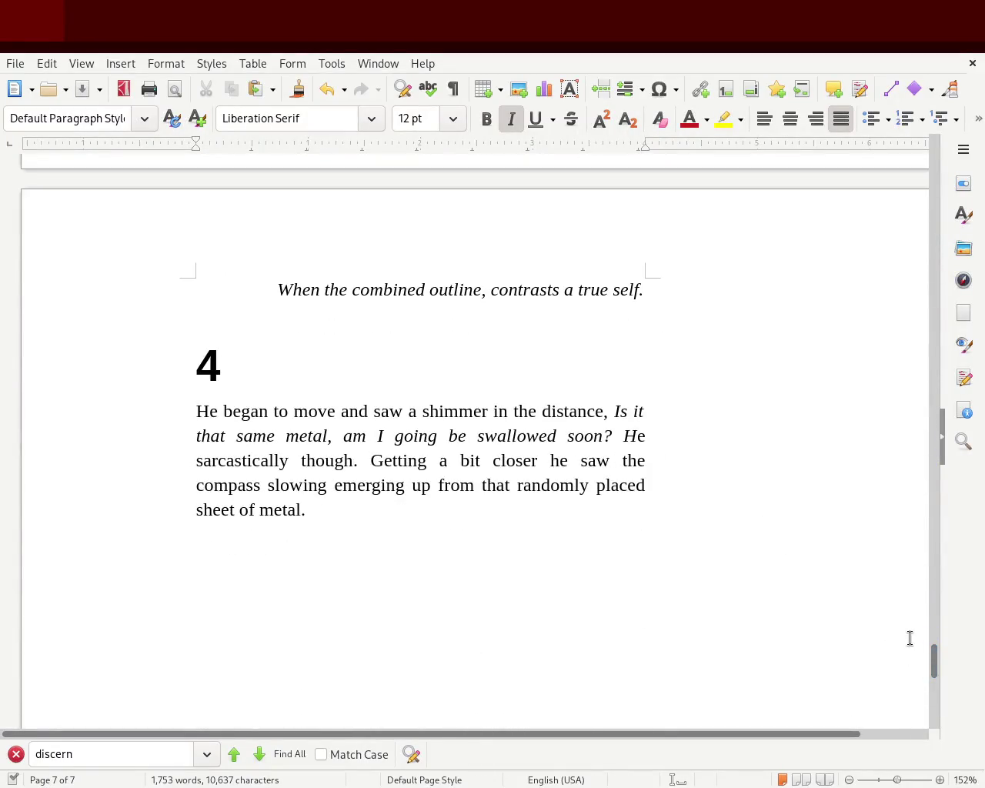
pyautogui.moveTo(935, 661); pyautogui.dragTo(943, 620)
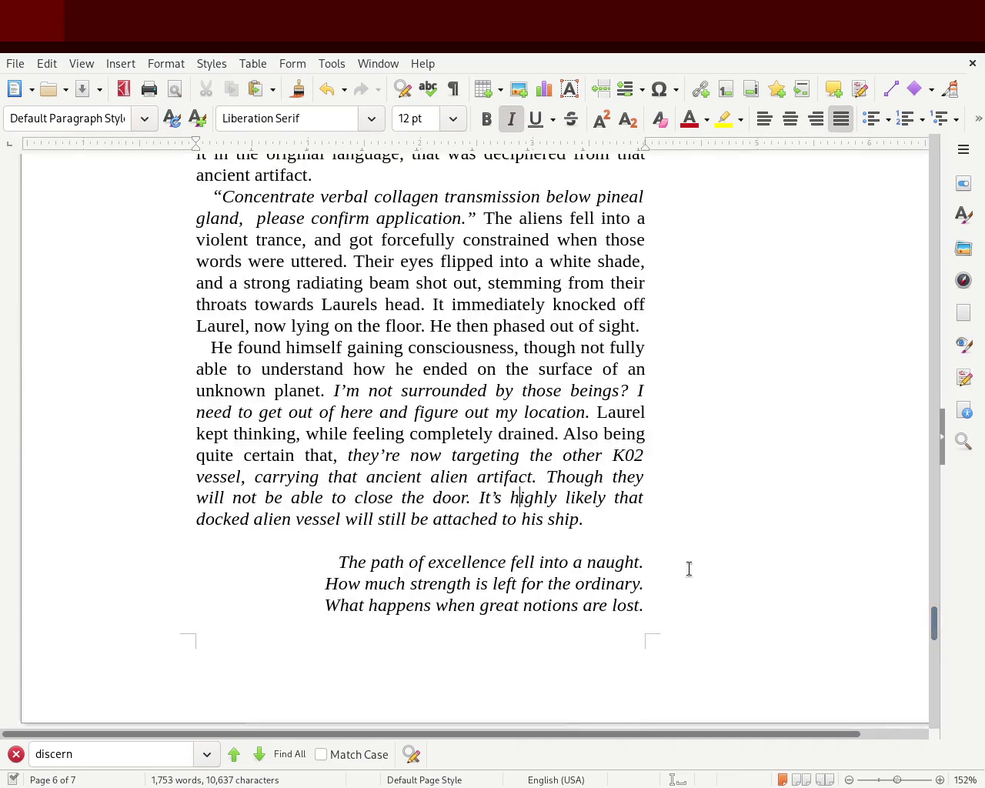
pyautogui.click(549, 548)
pyautogui.press('Return')
pyautogui.press('Return')
pyautogui.press('Return')
pyautogui.press('Return')
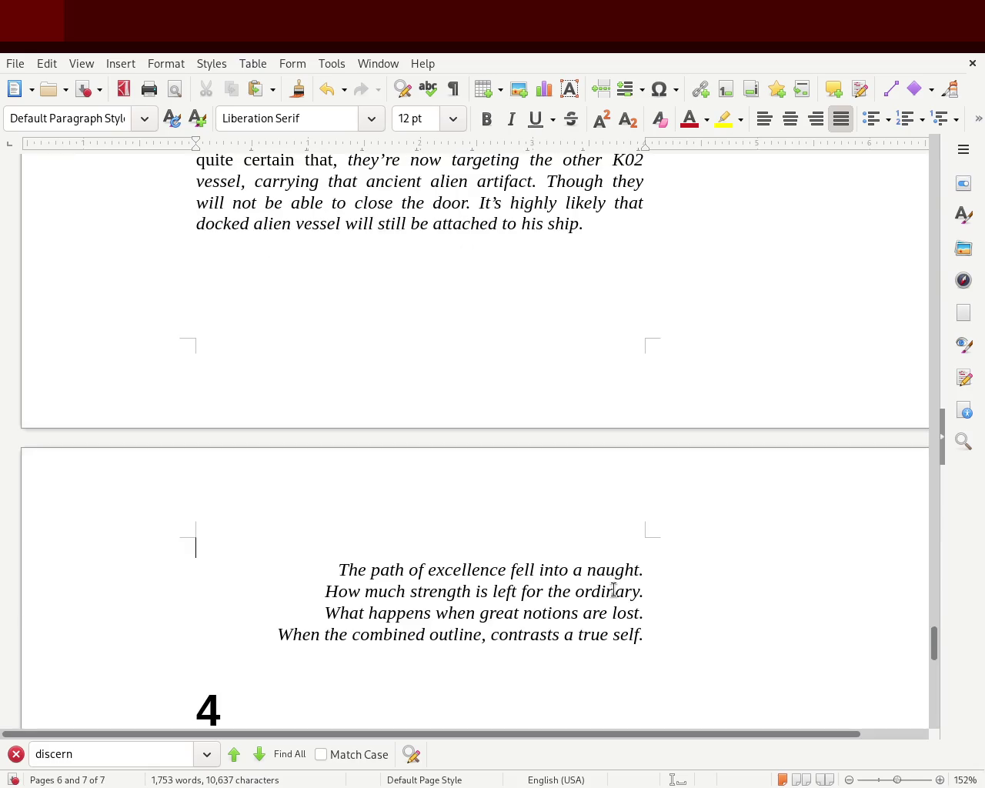
pyautogui.moveTo(647, 635); pyautogui.dragTo(88, 562)
pyautogui.press('Delete')
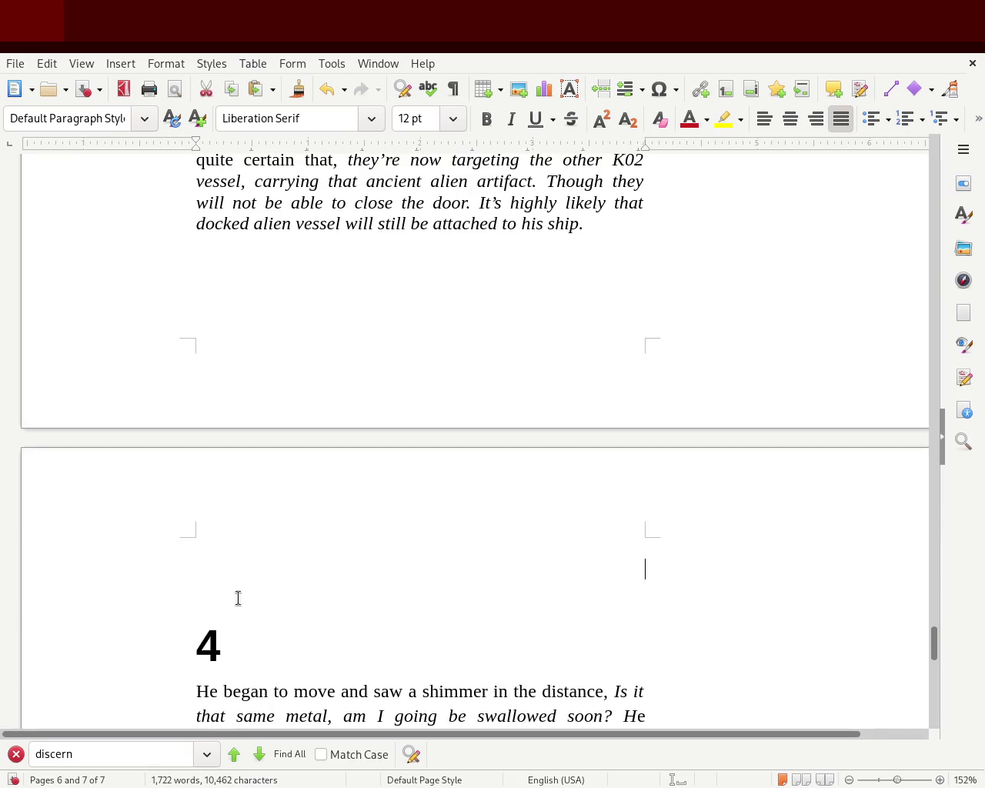
pyautogui.click(362, 651)
pyautogui.write('The path of excellence fell into a naught. How much strength is left for the ordinary. What happens when great notions are lost. When the combined outline, contrasts a true self.')
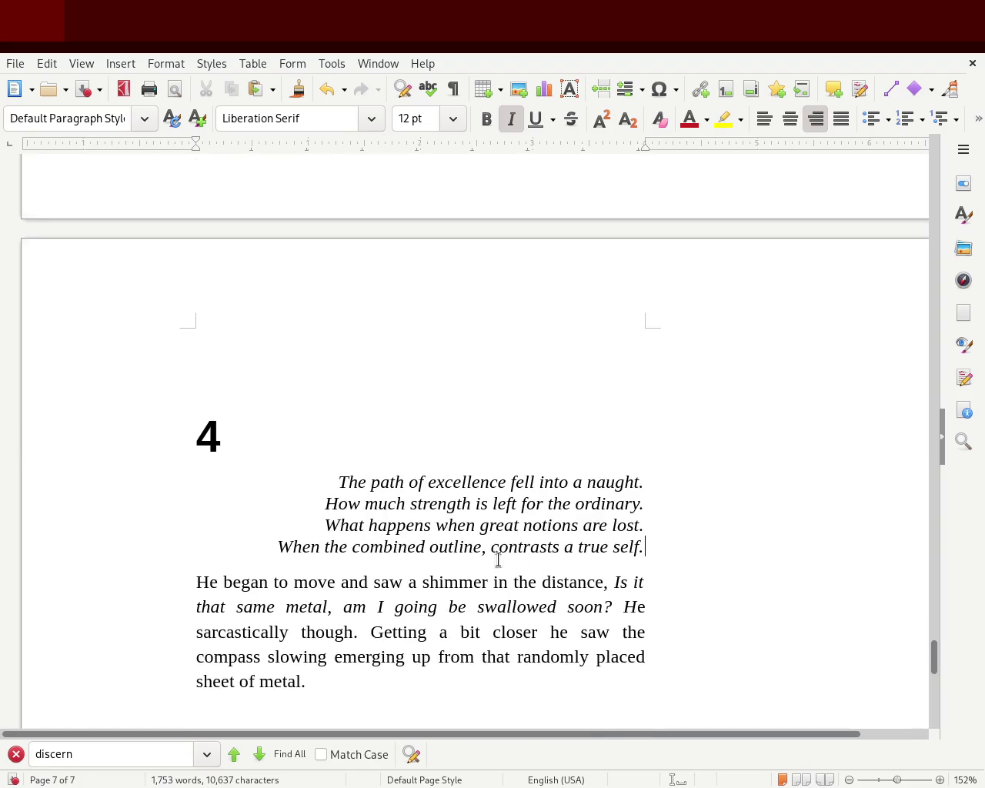
# Return the four verse lines after 'sheet of metal.' and save the story.
pyautogui.moveTo(646, 551); pyautogui.dragTo(1, 486)
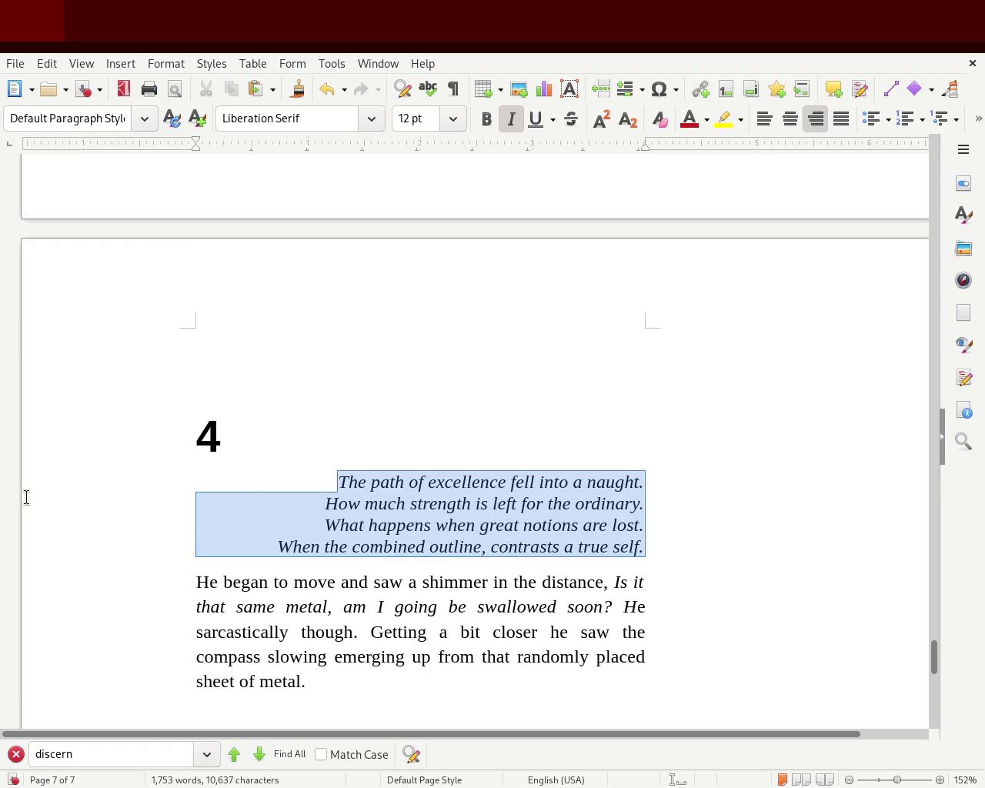
pyautogui.press('Delete')
pyautogui.click(486, 627)
pyautogui.write('The path of excellence fell into a naught. How much strength is left for the ordinary. What happens when great notions are lost. When the combined outline, contrasts a true self.')
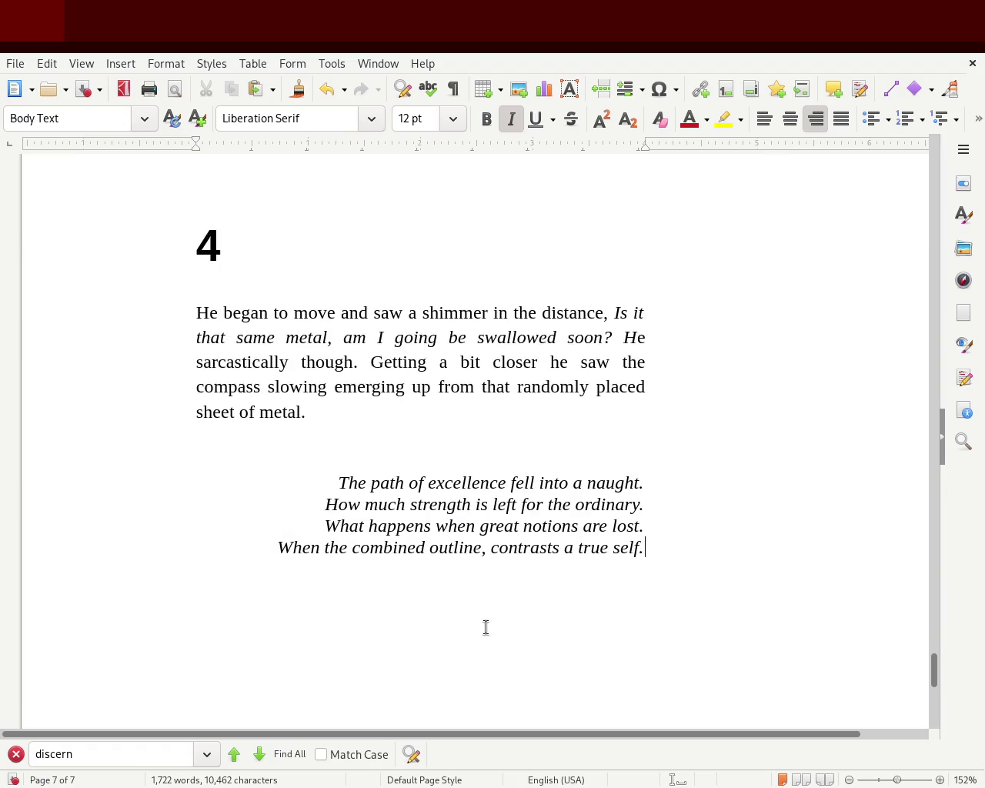
pyautogui.hotkey('ctrl', 's')
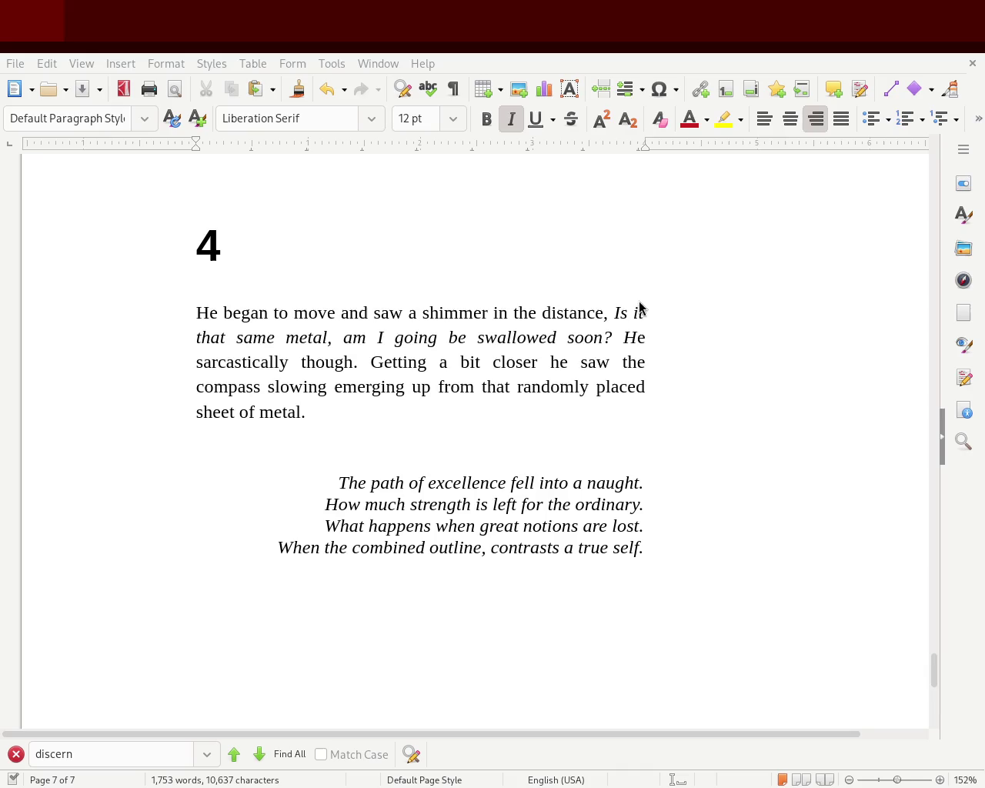
pyautogui.moveTo(935, 677)
pyautogui.mouseDown()
pyautogui.moveTo(923, 164)
pyautogui.moveTo(910, 254)
pyautogui.mouseUp()
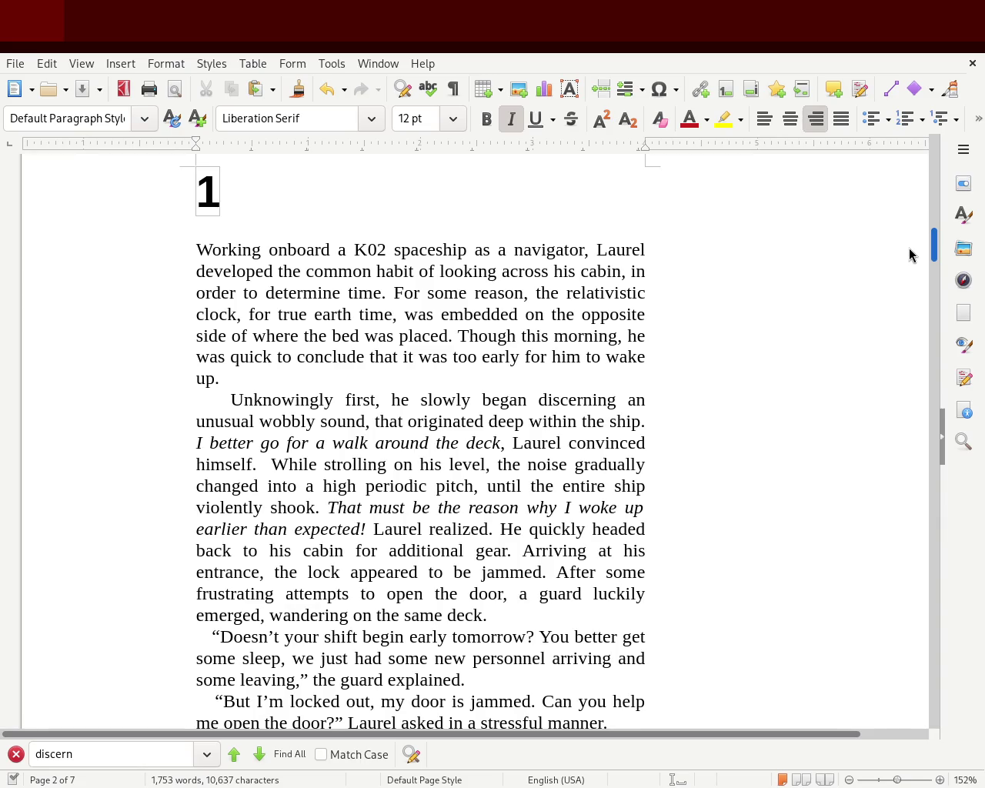
pyautogui.scroll(-1, 908, 255)
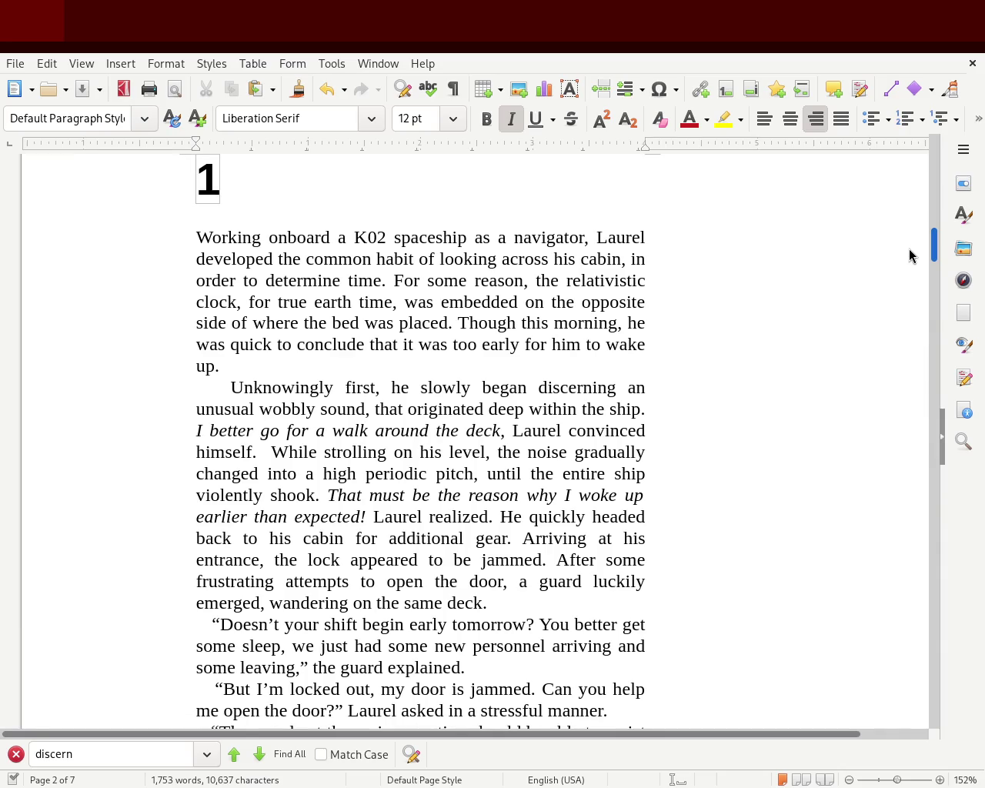
pyautogui.scroll(-1, 909, 255)
pyautogui.scroll(-2, 908, 256)
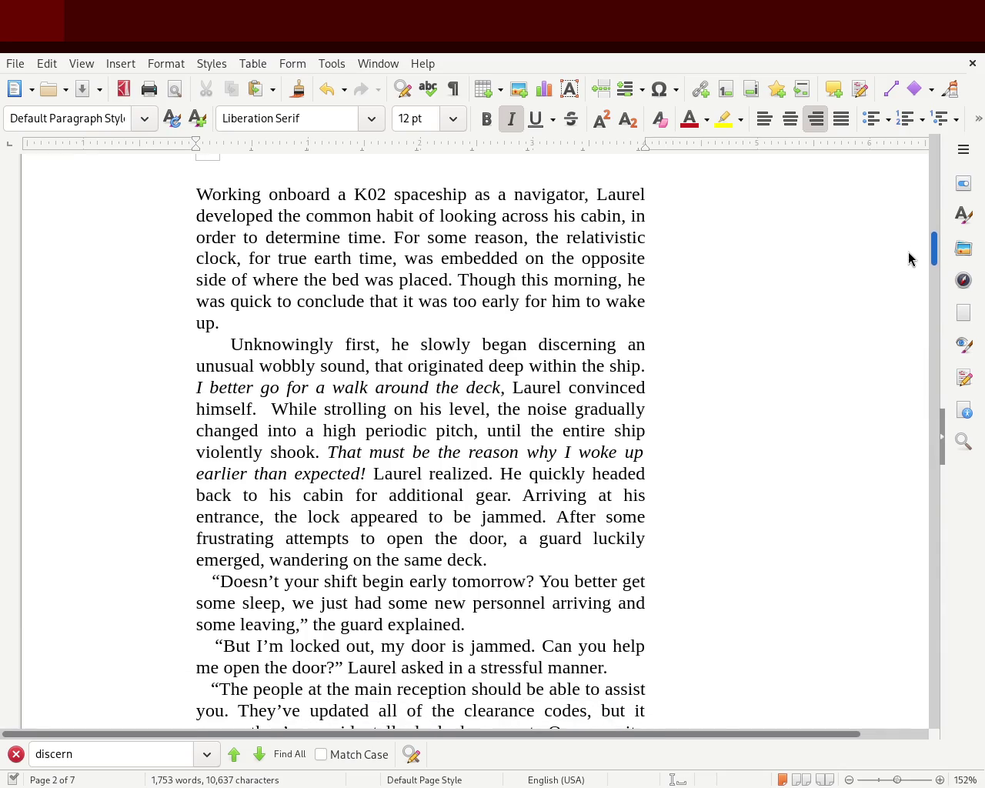
pyautogui.scroll(-5, 909, 258)
pyautogui.scroll(-5, 905, 301)
pyautogui.scroll(-2, 901, 326)
pyautogui.scroll(-8, 898, 341)
pyautogui.scroll(-5, 899, 385)
pyautogui.scroll(-10, 901, 407)
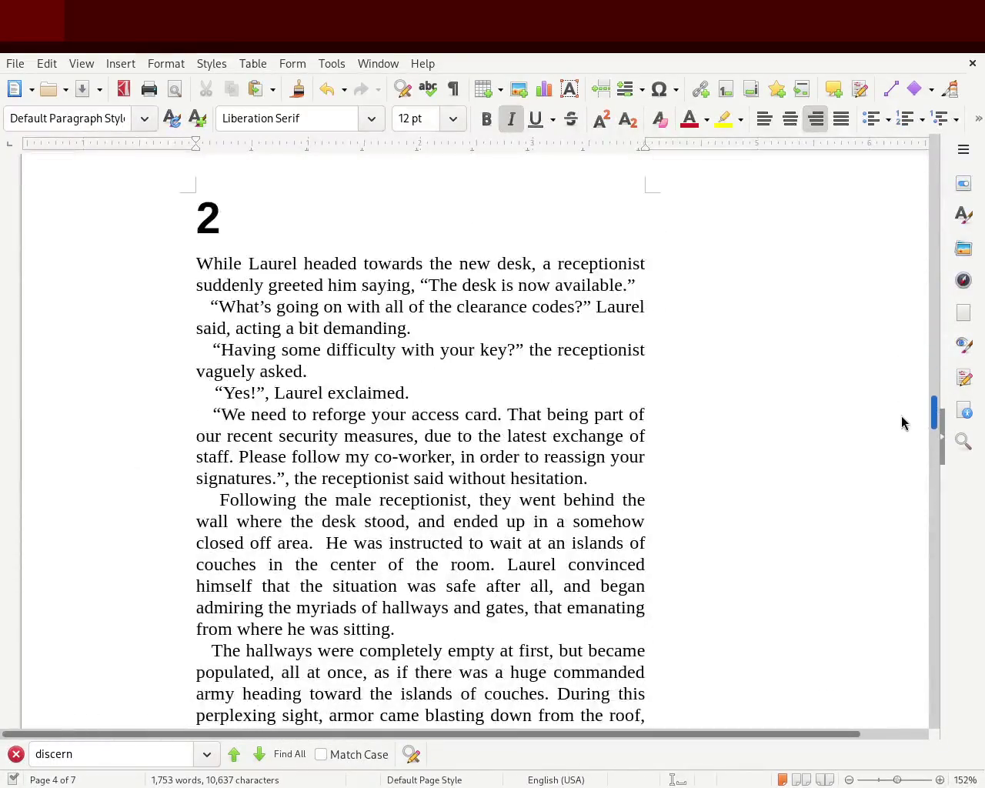
pyautogui.scroll(-10, 902, 454)
pyautogui.scroll(-10, 901, 507)
pyautogui.scroll(-10, 902, 562)
pyautogui.scroll(-2, 904, 589)
pyautogui.scroll(-2, 907, 592)
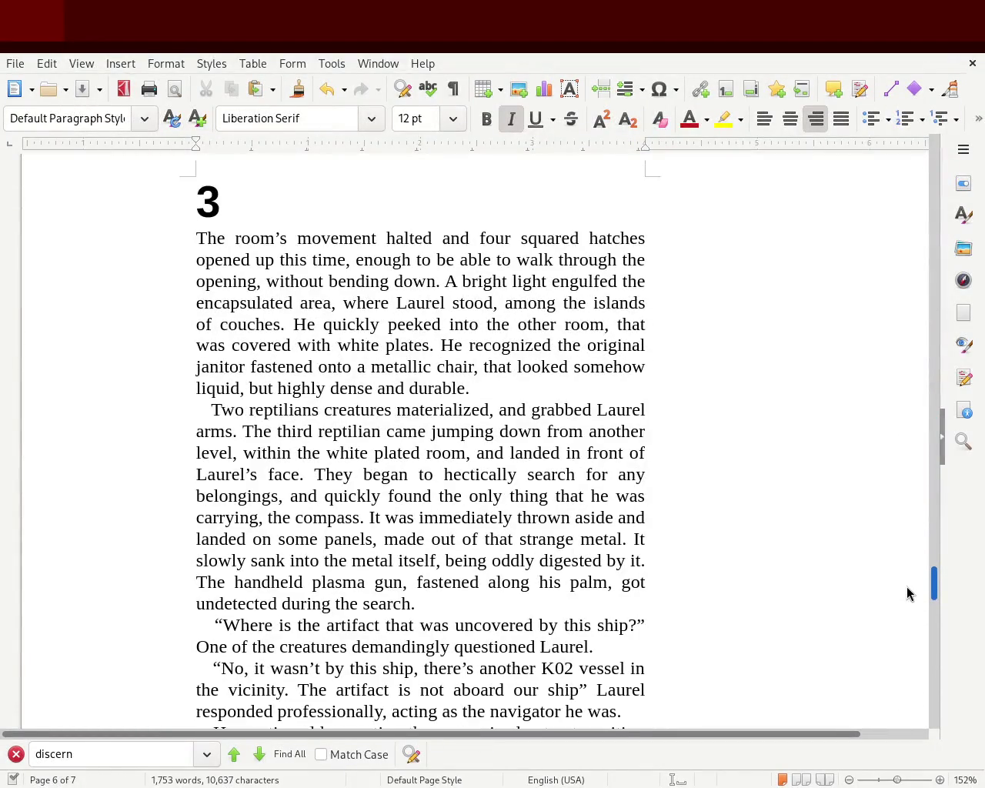
pyautogui.scroll(-1, 908, 593)
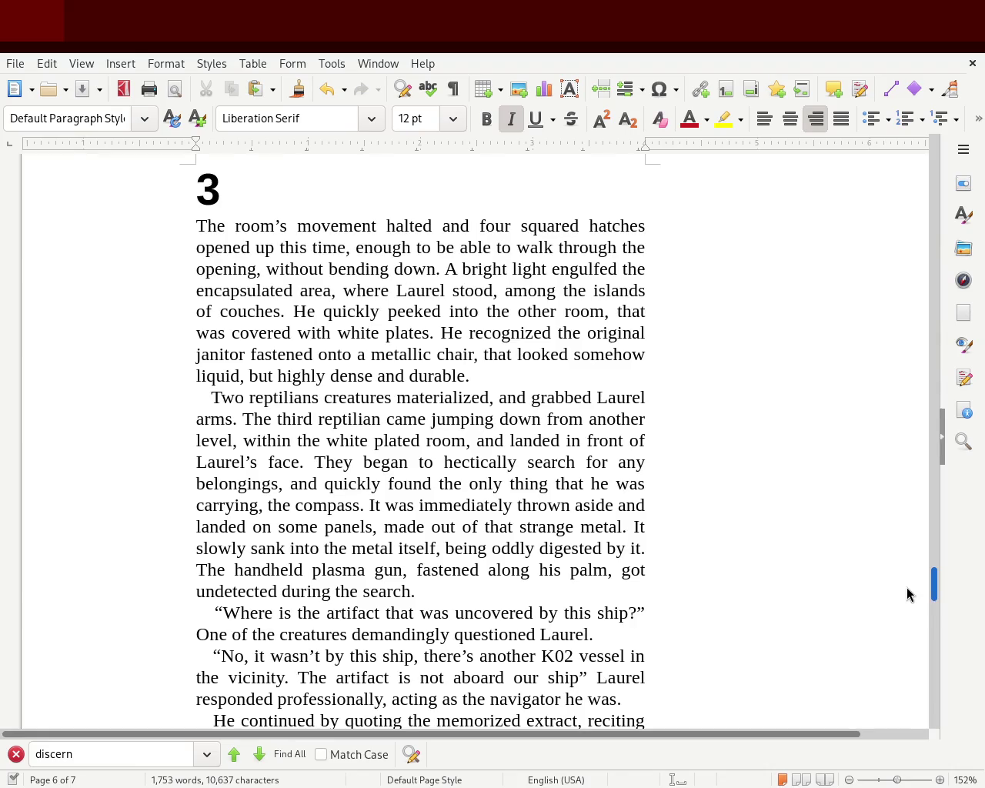
pyautogui.scroll(-1, 907, 593)
pyautogui.scroll(-8, 908, 593)
pyautogui.scroll(-6, 910, 608)
pyautogui.scroll(-2, 912, 615)
pyautogui.scroll(-15, 913, 639)
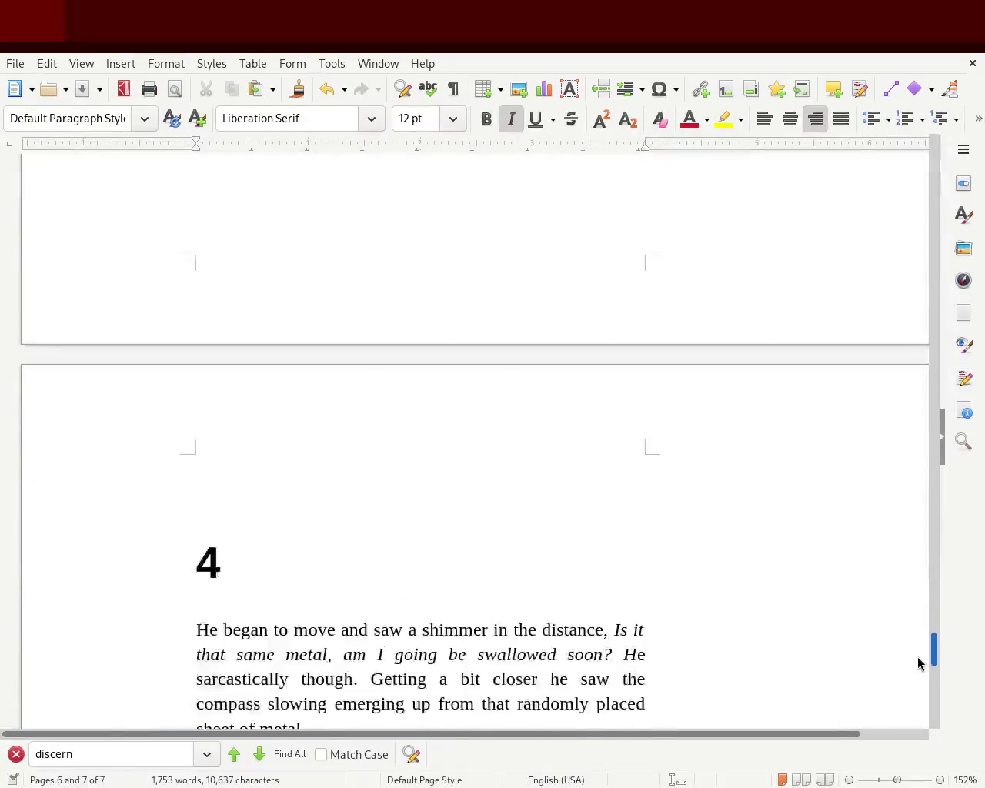
pyautogui.scroll(-10, 921, 667)
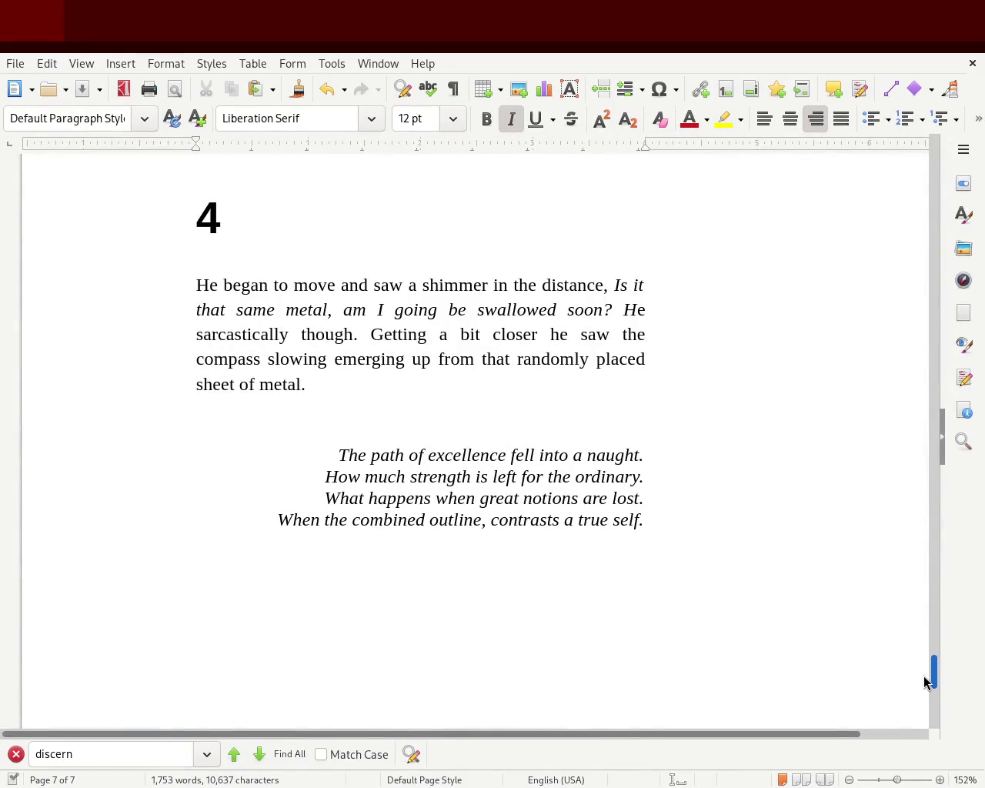
# Replace 'move' with 'walk' in chapter 4's opening sentence.
pyautogui.click(303, 287)
pyautogui.doubleClick(303, 287)
pyautogui.write('walk')
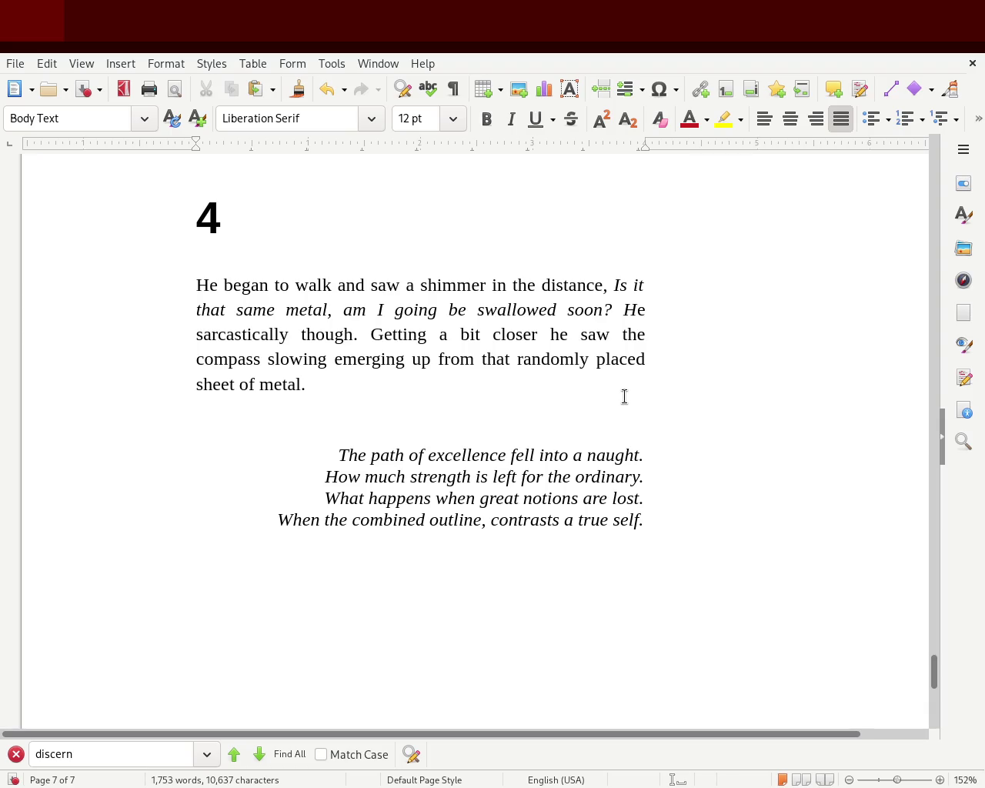
pyautogui.click(331, 384)
# Insert 'seemly' before 'randomly' and save the story.
pyautogui.click(517, 359)
pyautogui.write('se')
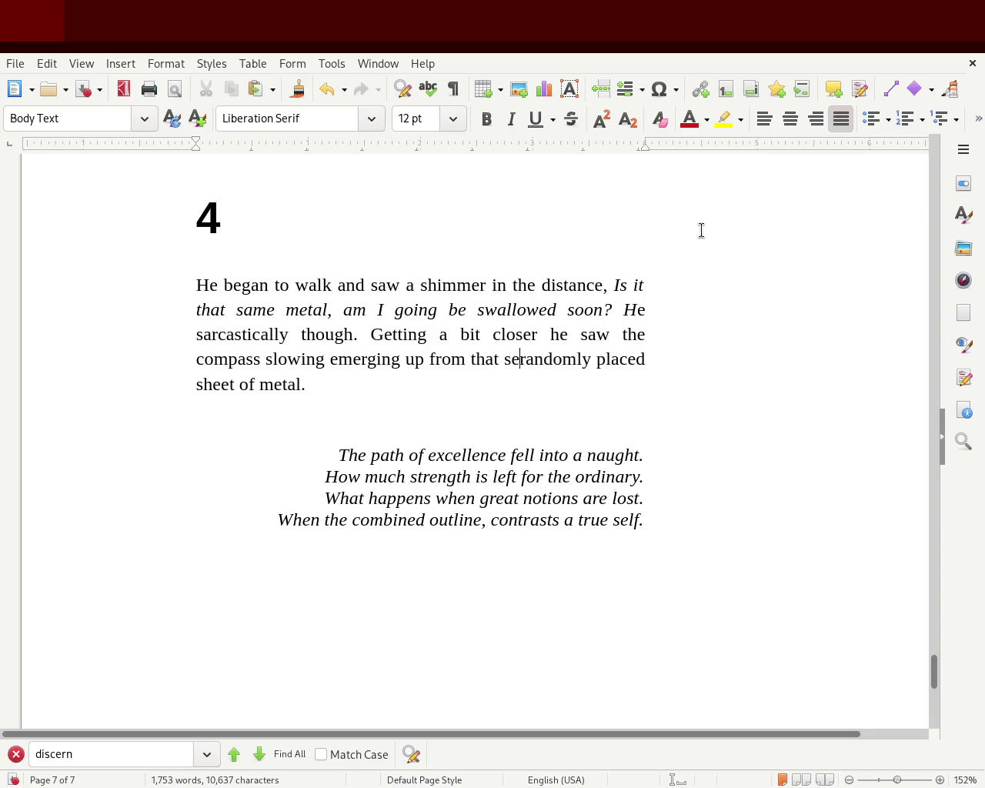
pyautogui.write('emly')
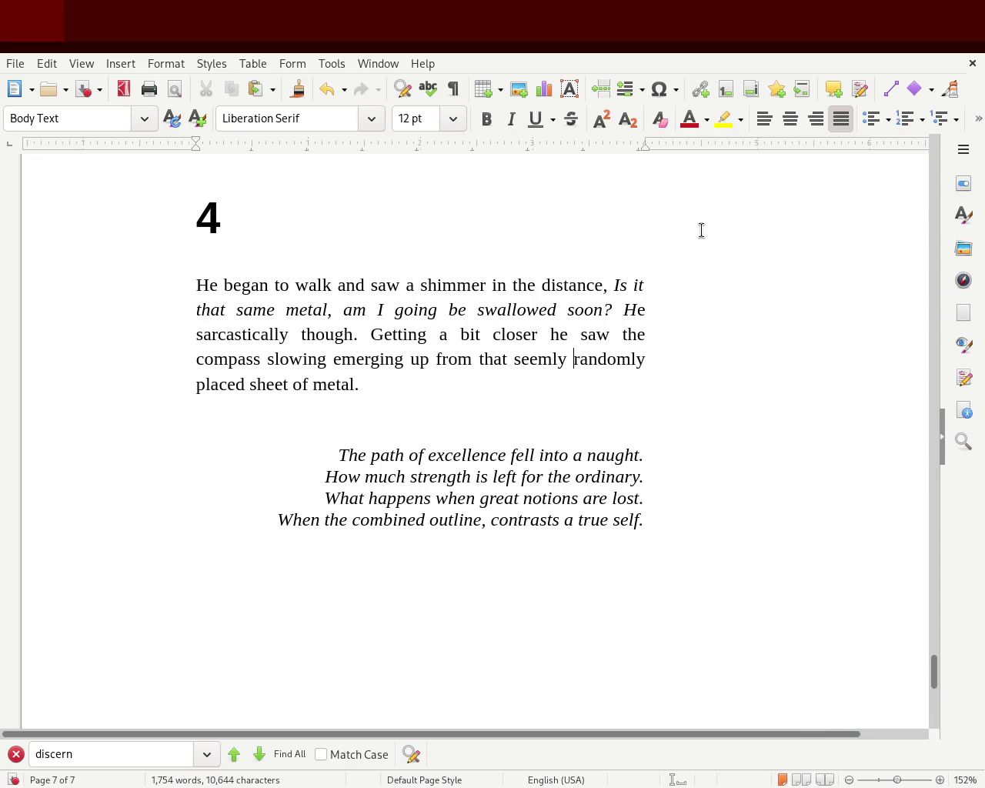
pyautogui.hotkey('ctrl', 's')
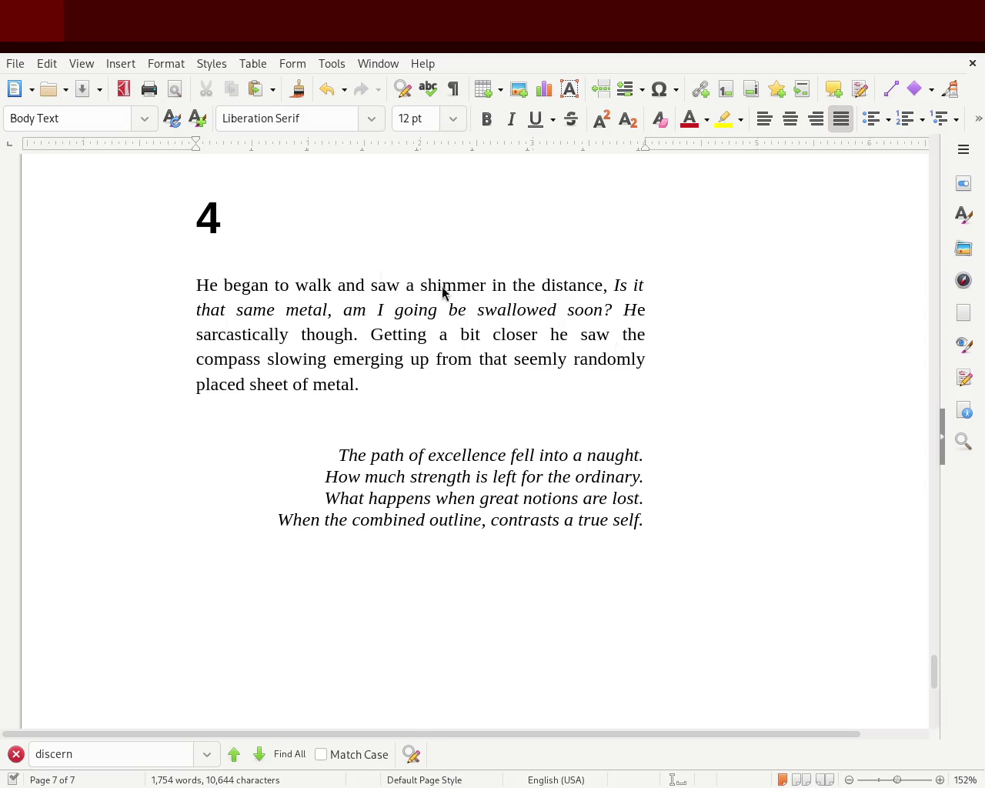
pyautogui.click(573, 358)
pyautogui.moveTo(930, 679); pyautogui.dragTo(931, 667)
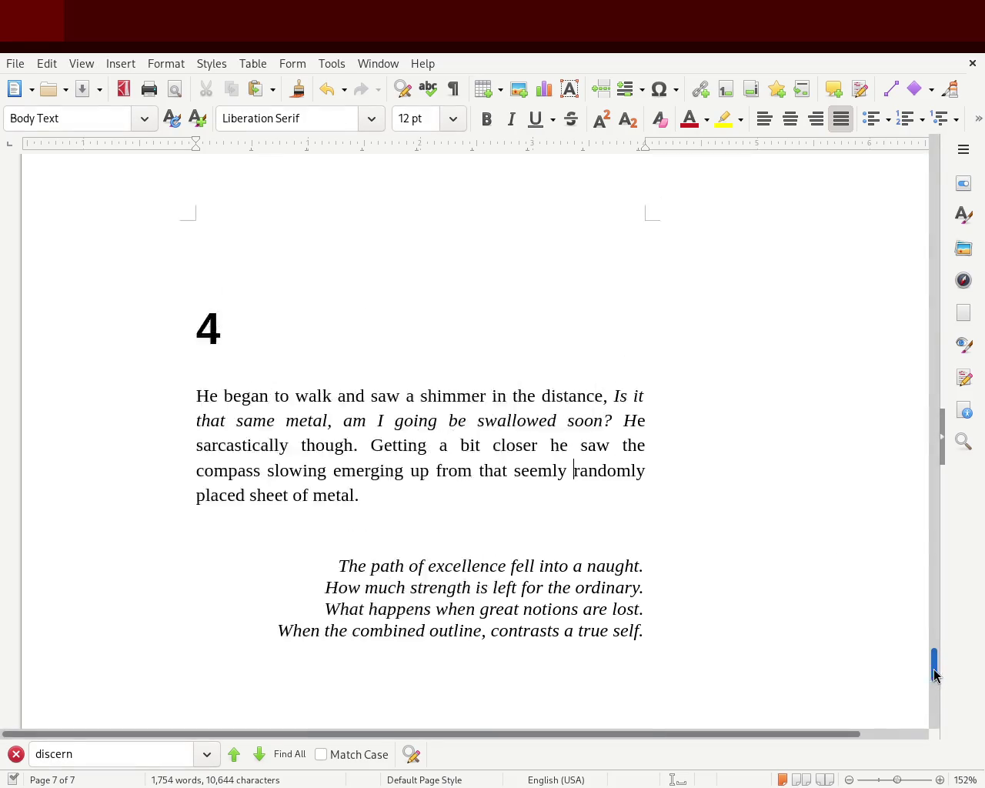
pyautogui.click(208, 350)
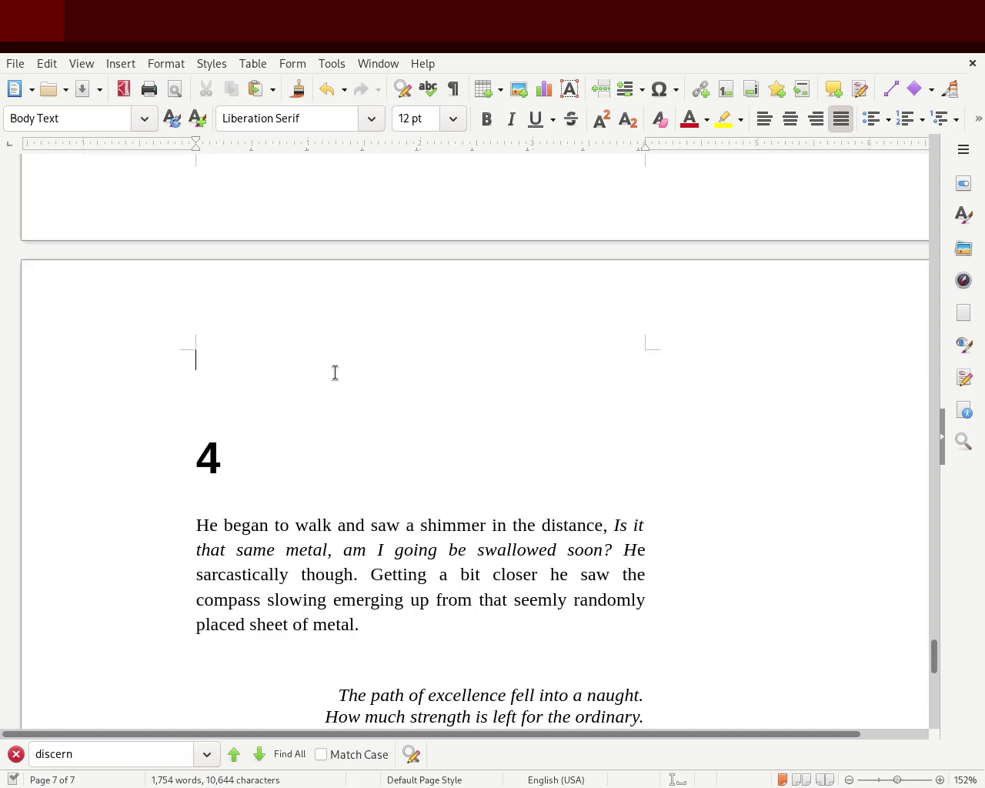
# Delete the blank lines above the chapter 4 heading and scroll through earlier pages to compare.
pyautogui.press('Delete')
pyautogui.press('Delete')
pyautogui.press('Delete')
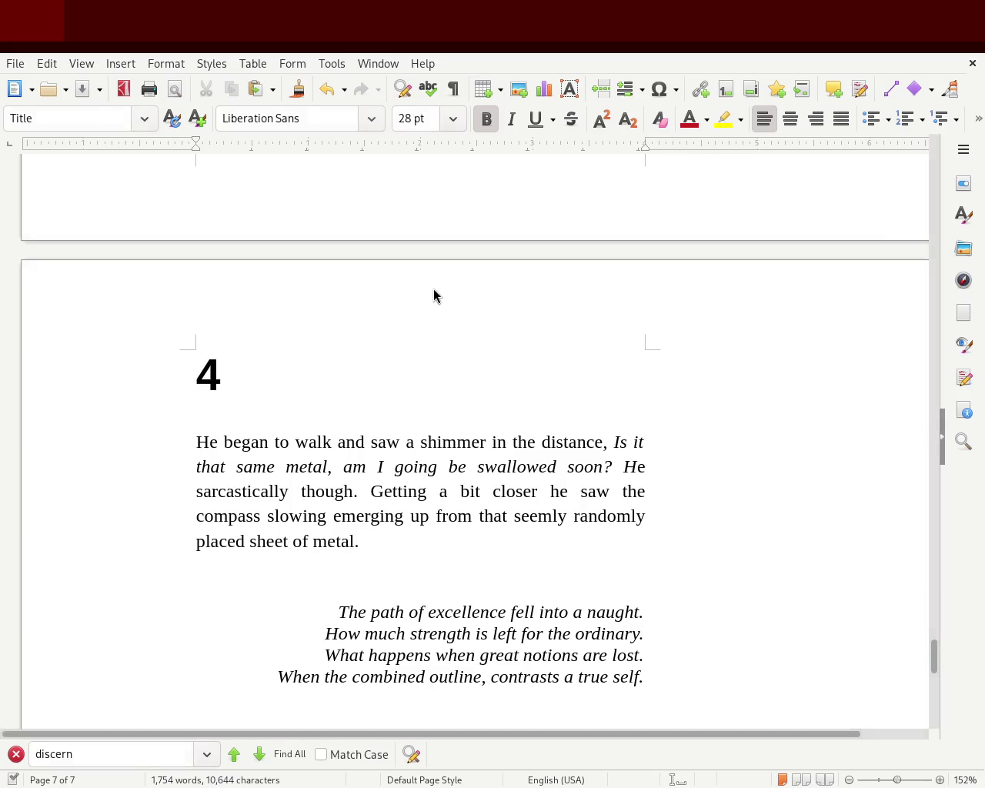
pyautogui.moveTo(933, 665)
pyautogui.mouseDown()
pyautogui.moveTo(958, 581)
pyautogui.moveTo(966, 594)
pyautogui.moveTo(952, 415)
pyautogui.mouseUp()
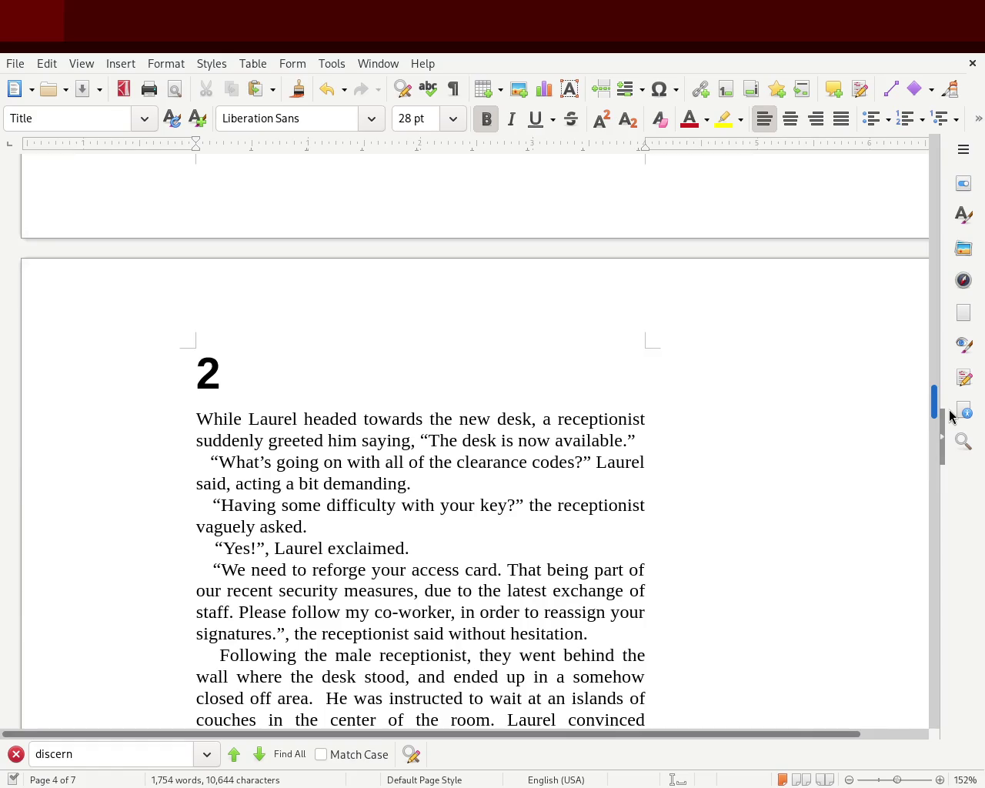
pyautogui.moveTo(952, 415)
pyautogui.mouseDown()
pyautogui.moveTo(946, 472)
pyautogui.moveTo(950, 358)
pyautogui.moveTo(950, 378)
pyautogui.mouseUp()
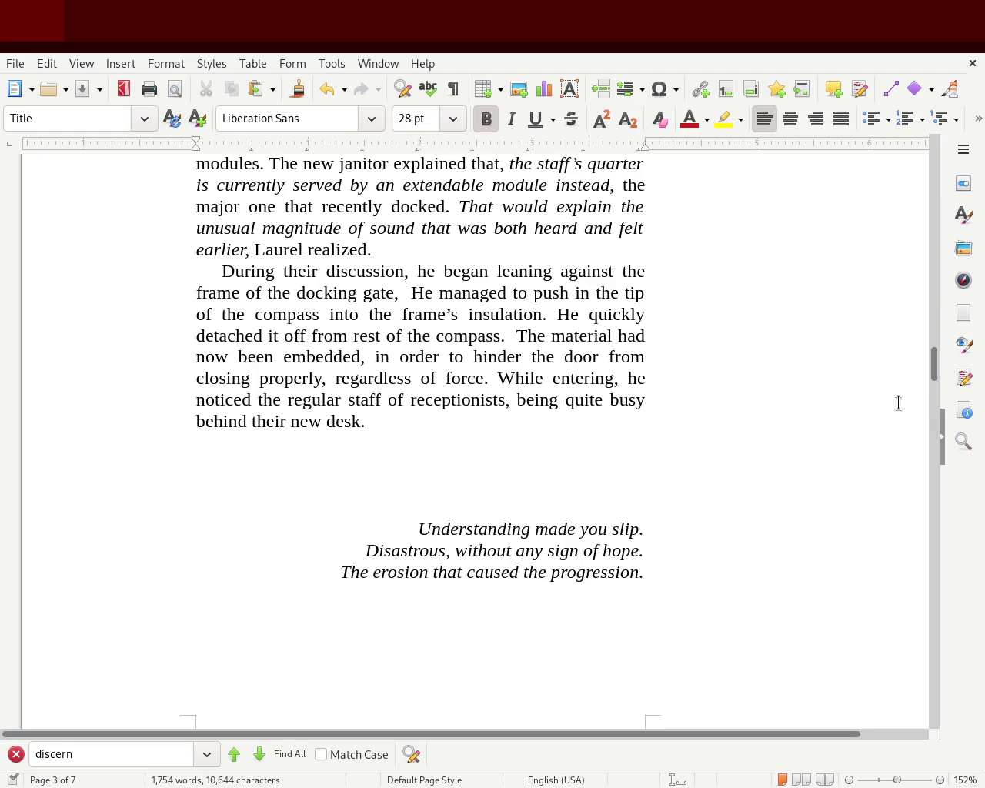
pyautogui.moveTo(934, 365)
pyautogui.mouseDown()
pyautogui.moveTo(945, 190)
pyautogui.moveTo(931, 660)
pyautogui.mouseUp()
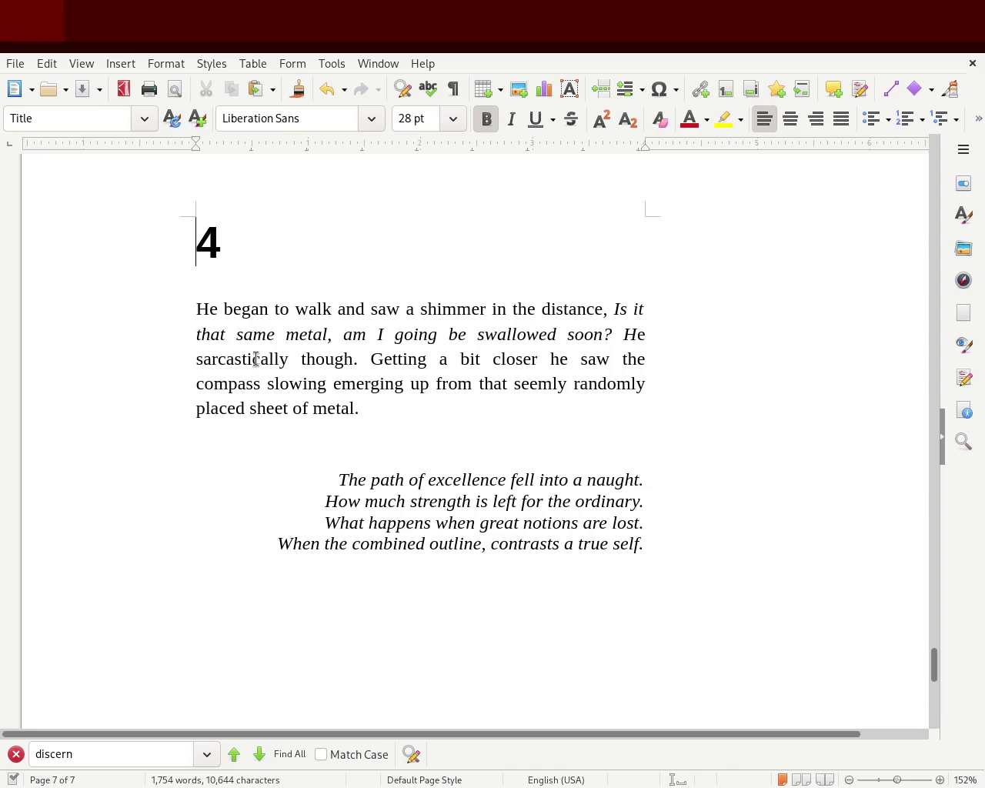
# Move 'though' to directly after 'He' with a space between them.
pyautogui.doubleClick(335, 359)
pyautogui.moveTo(335, 360); pyautogui.dragTo(650, 339)
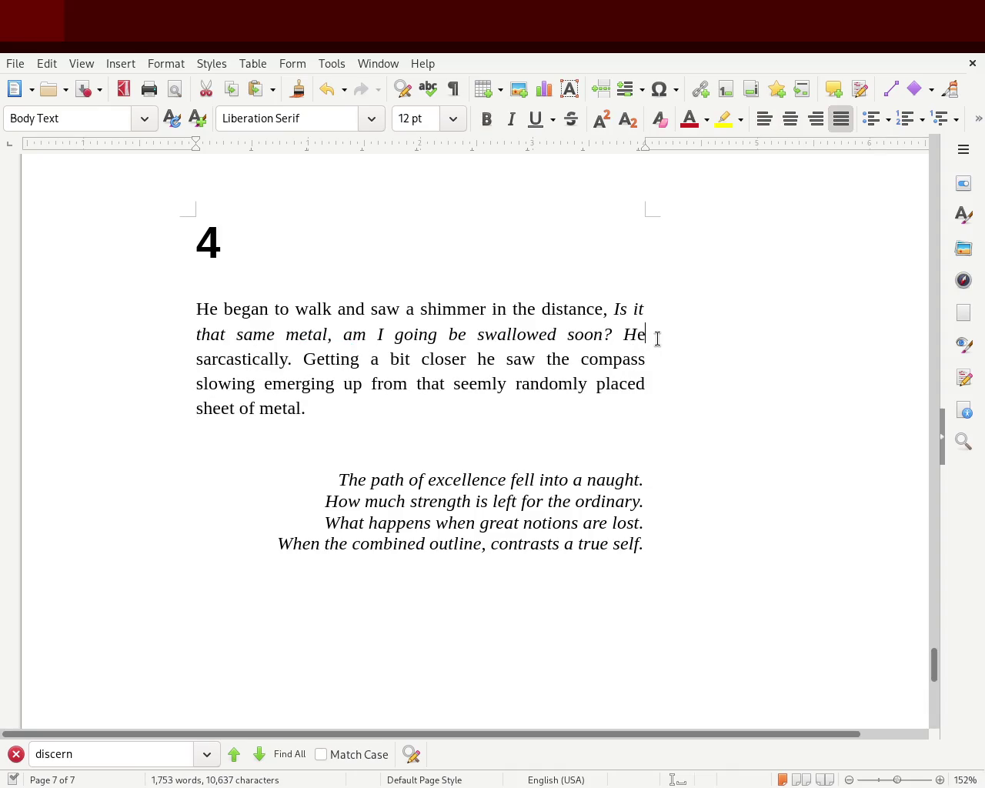
pyautogui.click(589, 336)
# Make the word 'He' upright, removing its italics and leaving it not bold.
pyautogui.doubleClick(577, 336)
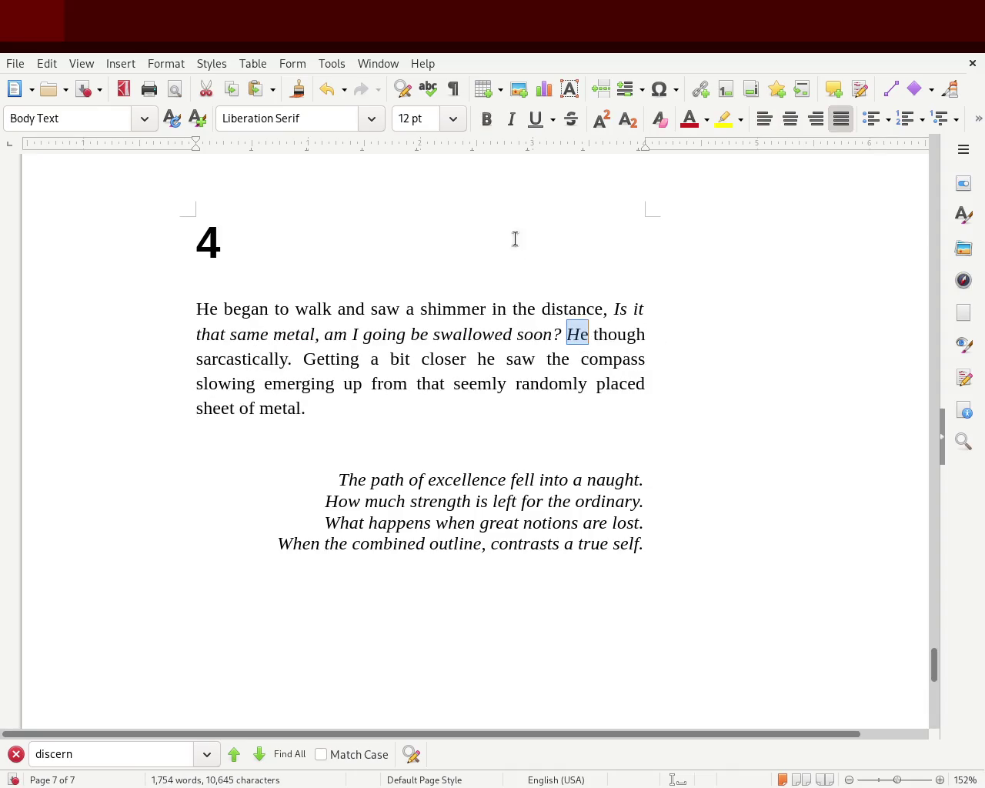
pyautogui.click(491, 123)
pyautogui.click(492, 125)
pyautogui.click(492, 125)
pyautogui.click(493, 124)
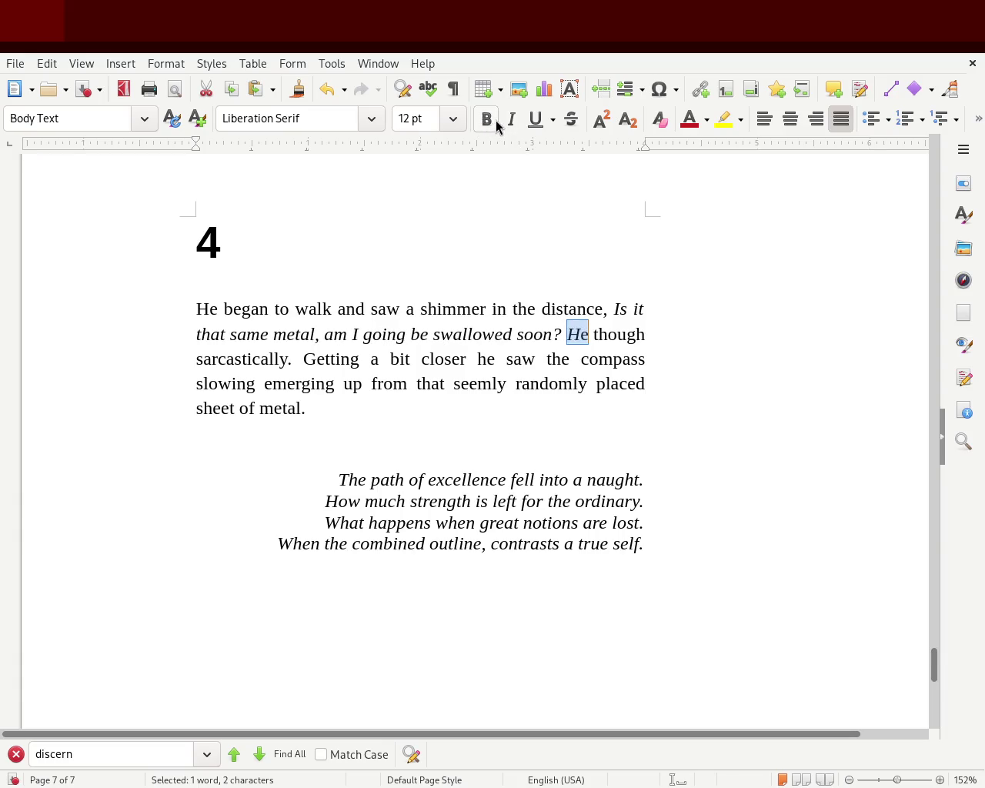
pyautogui.click(521, 129)
pyautogui.click(616, 336)
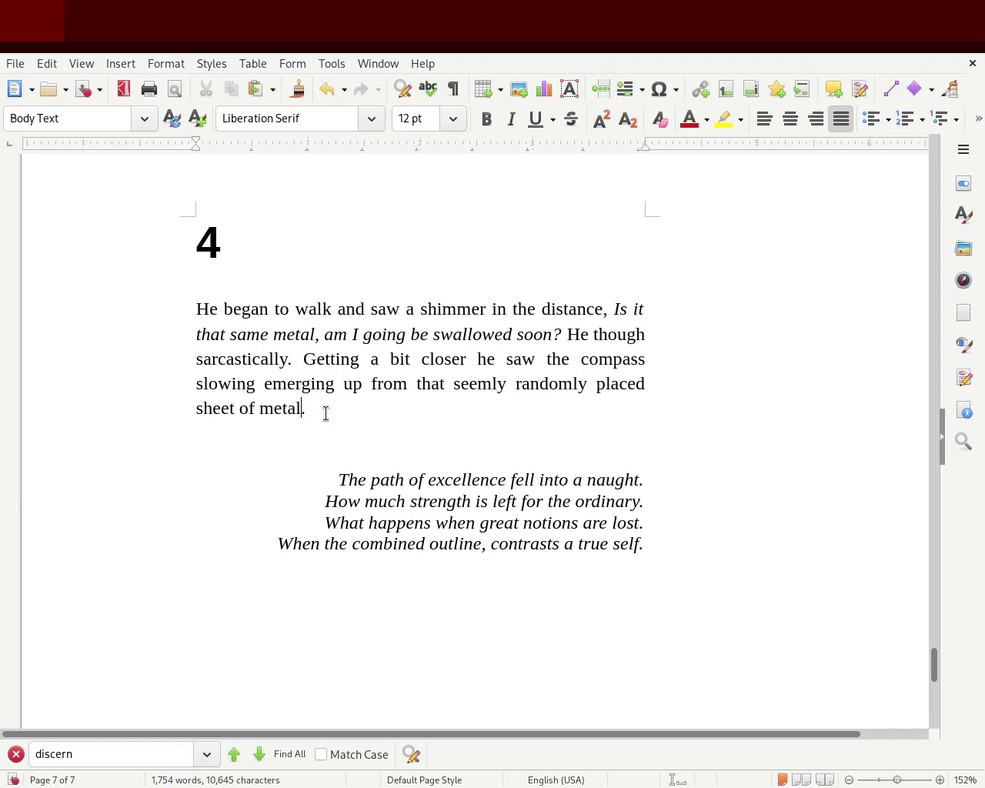
pyautogui.click(301, 408)
# Add a comma after 'that' and retype 'randomly' using autocomplete.
pyautogui.click(444, 384)
pyautogui.write(',')
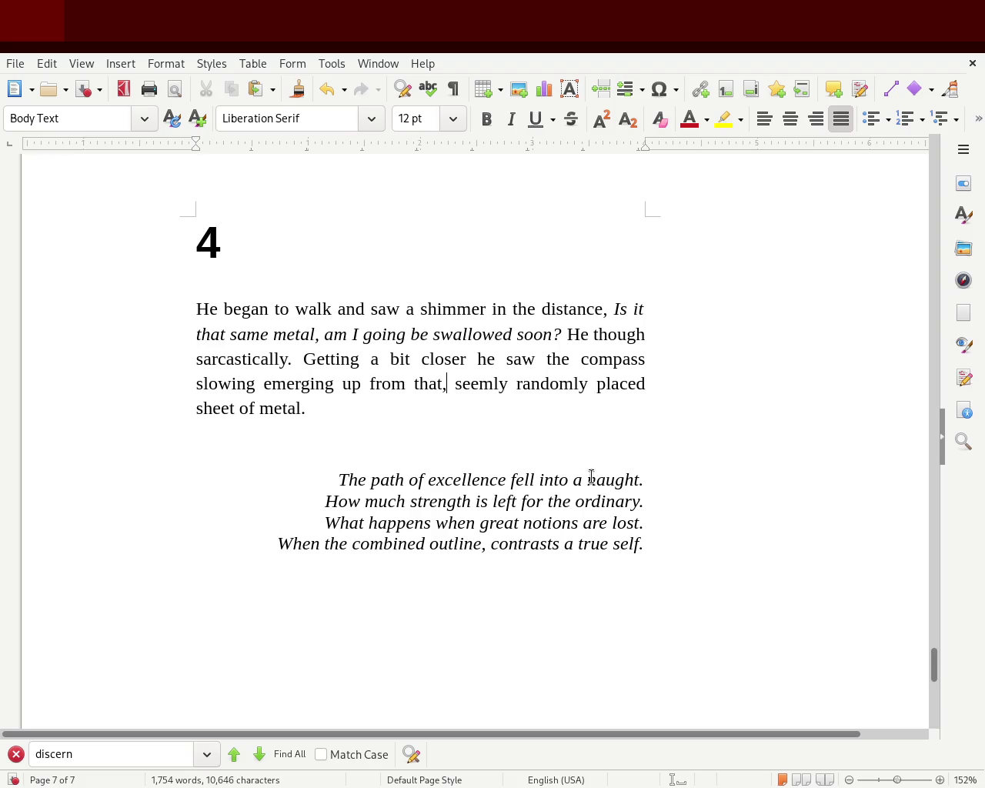
pyautogui.doubleClick(551, 382)
pyautogui.write('random')
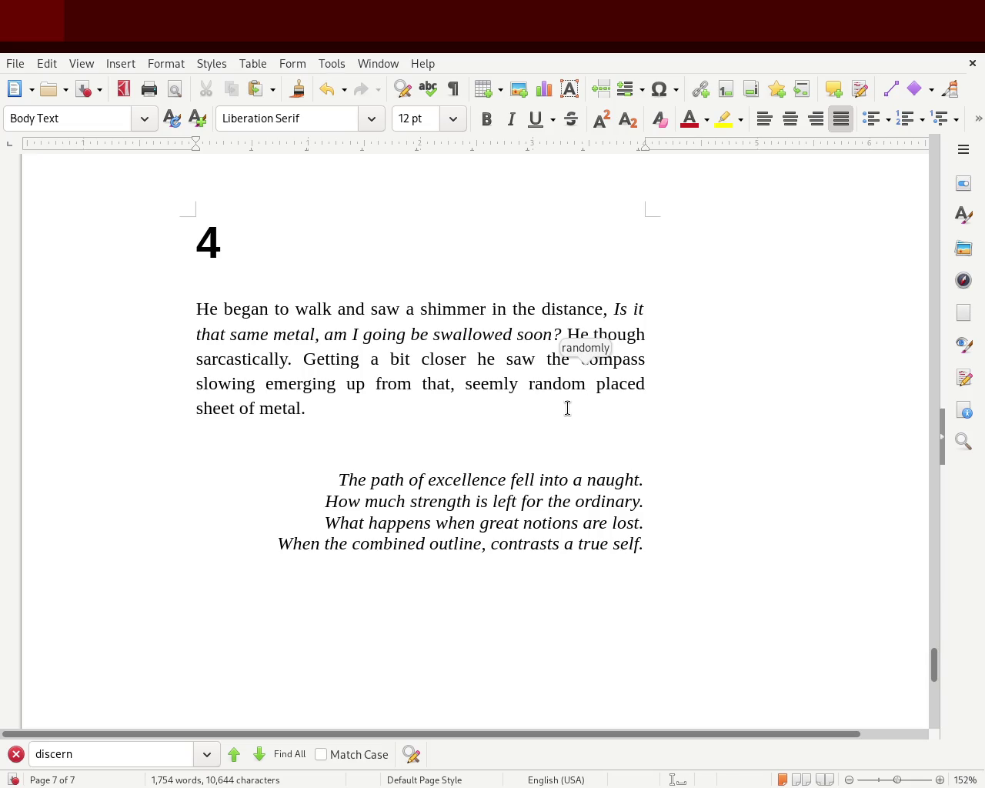
pyautogui.press('Return')
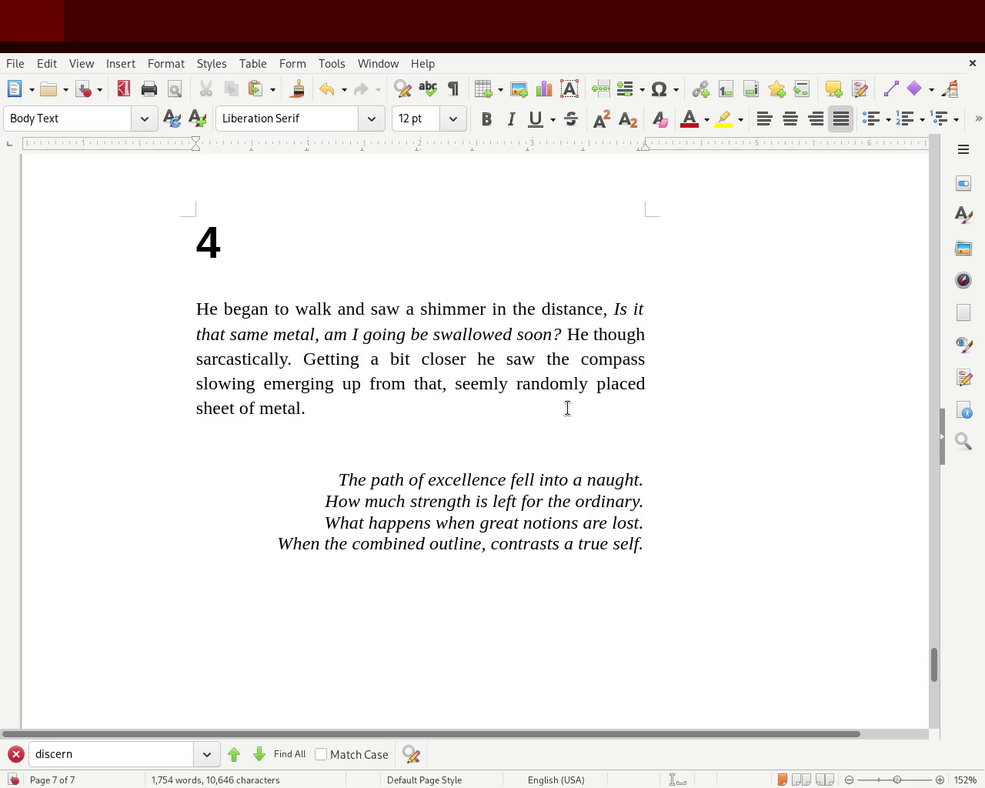
# Append 'on the surface of that strange planet' after 'sheet of metal'.
pyautogui.click(304, 408)
pyautogui.write('on the s')
pyautogui.write('urface of that ')
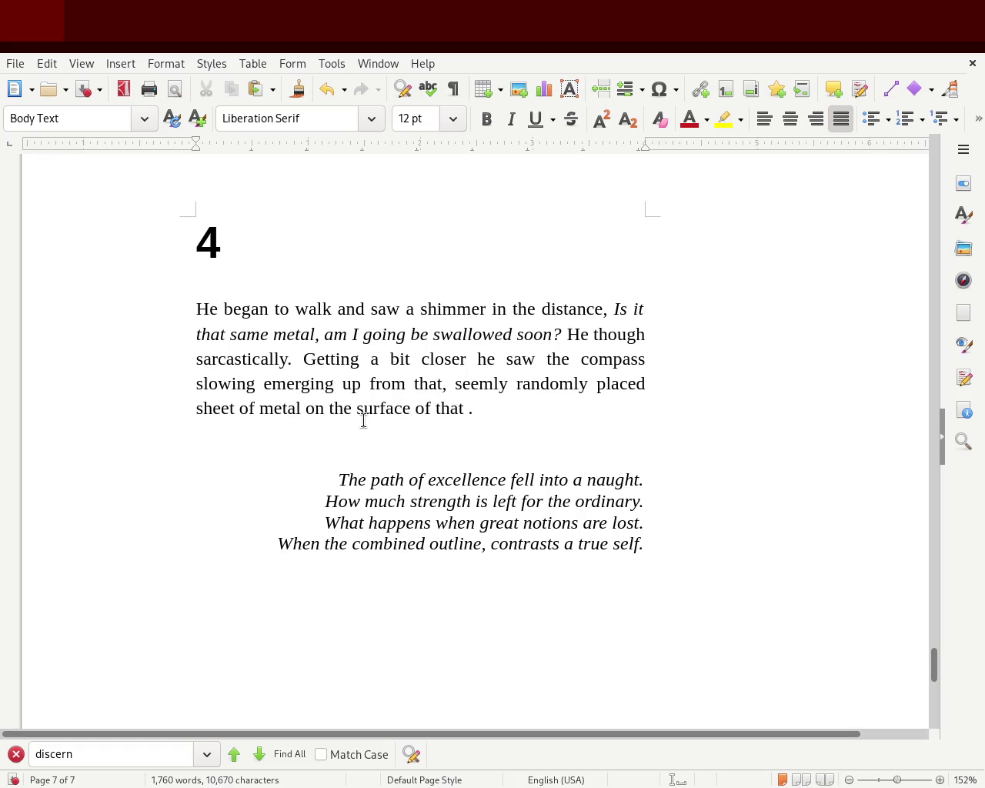
pyautogui.write('strange pla')
pyautogui.press('BackSpace')
pyautogui.press('BackSpace')
pyautogui.press('BackSpace')
pyautogui.press('BackSpace')
pyautogui.press('BackSpace')
pyautogui.press('BackSpace')
pyautogui.press('BackSpace')
pyautogui.press('BackSpace')
pyautogui.press('BackSpace')
pyautogui.press('BackSpace')
pyautogui.press('BackSpace')
pyautogui.press('BackSpace')
pyautogui.write('planet')
# Change 'from that,' to 'from the,' keeping the space before 'seemly'.
pyautogui.doubleClick(431, 383)
pyautogui.write('the')
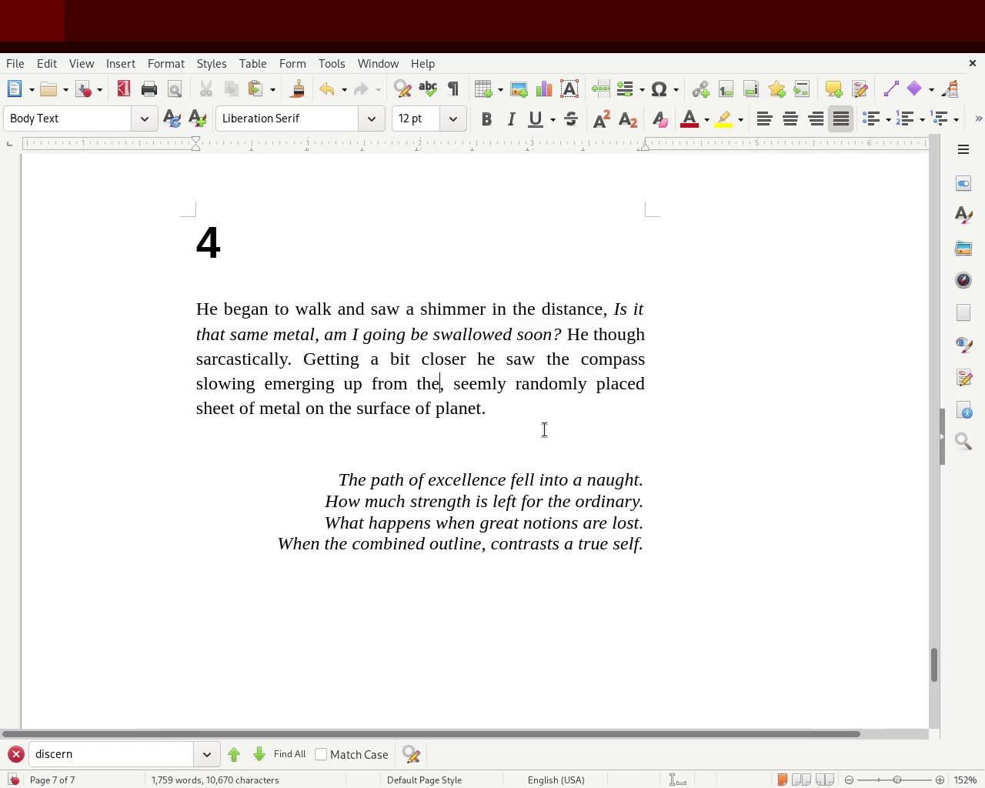
pyautogui.press('Delete')
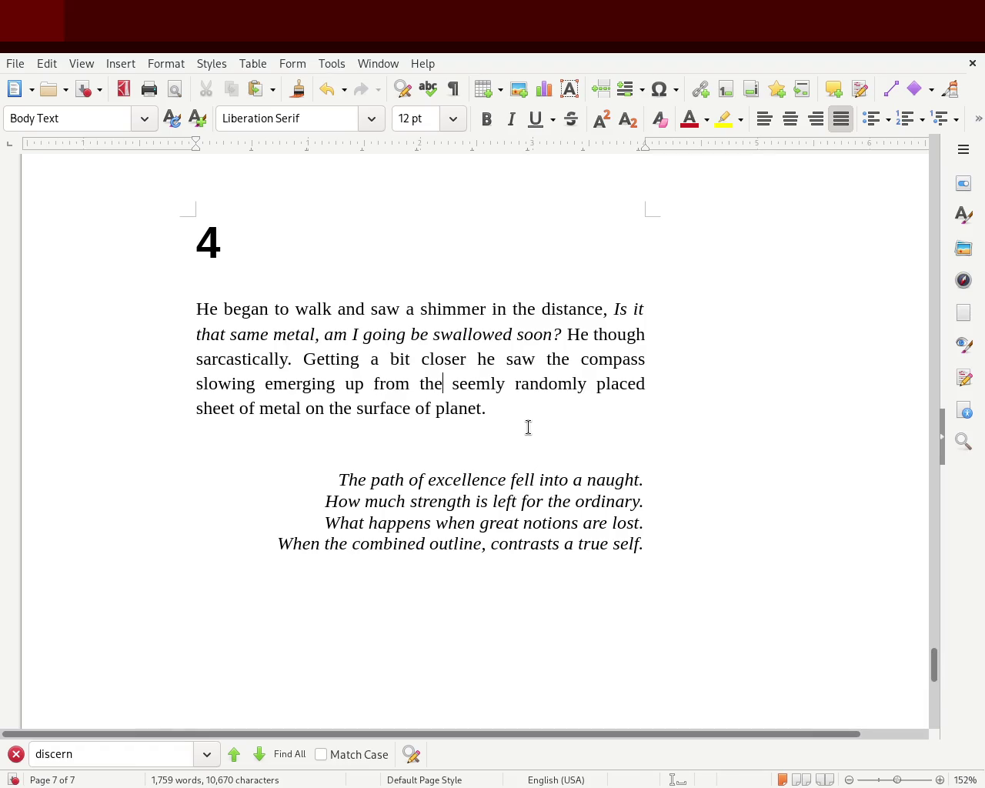
pyautogui.press('Delete')
pyautogui.press('Left')
pyautogui.press('Left')
pyautogui.press('Left')
pyautogui.press('Left')
pyautogui.press('Left')
pyautogui.press('Left')
pyautogui.press('Right')
pyautogui.press('Right')
pyautogui.press('Right')
pyautogui.press('Right')
pyautogui.press('Right')
pyautogui.press('Right')
pyautogui.write(',')
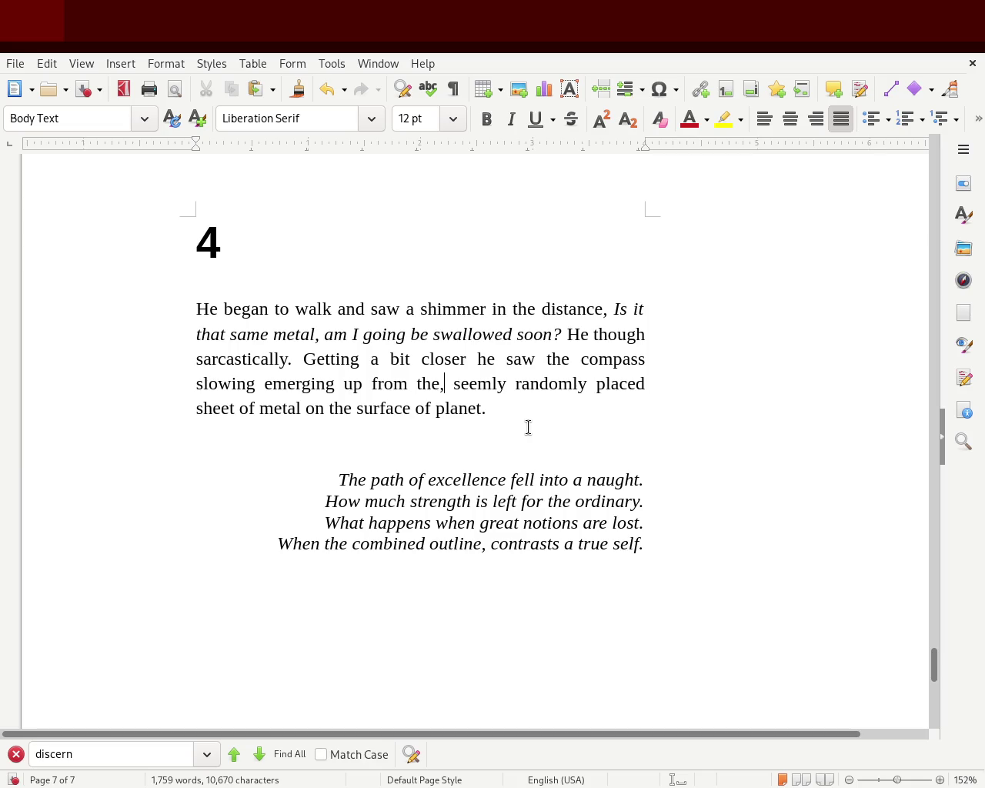
# Remove the trial planet-surface phrase after 'sheet of metal'.
pyautogui.click(302, 408)
pyautogui.write(',')
pyautogui.press('BackSpace')
pyautogui.press('Delete')
pyautogui.press('Delete')
pyautogui.press('Delete')
pyautogui.press('Delete')
pyautogui.press('Delete')
pyautogui.press('Delete')
pyautogui.press('Delete')
pyautogui.press('Delete')
pyautogui.press('Delete')
pyautogui.press('Delete')
pyautogui.press('Delete')
pyautogui.press('Delete')
pyautogui.press('Delete')
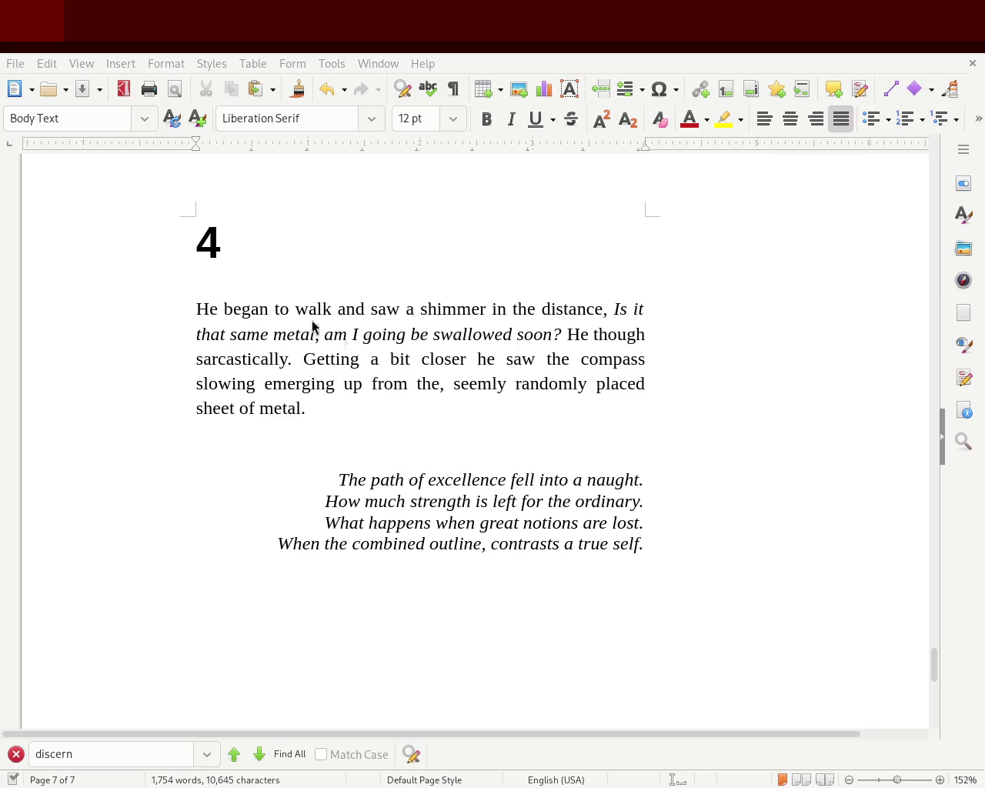
pyautogui.click(307, 409)
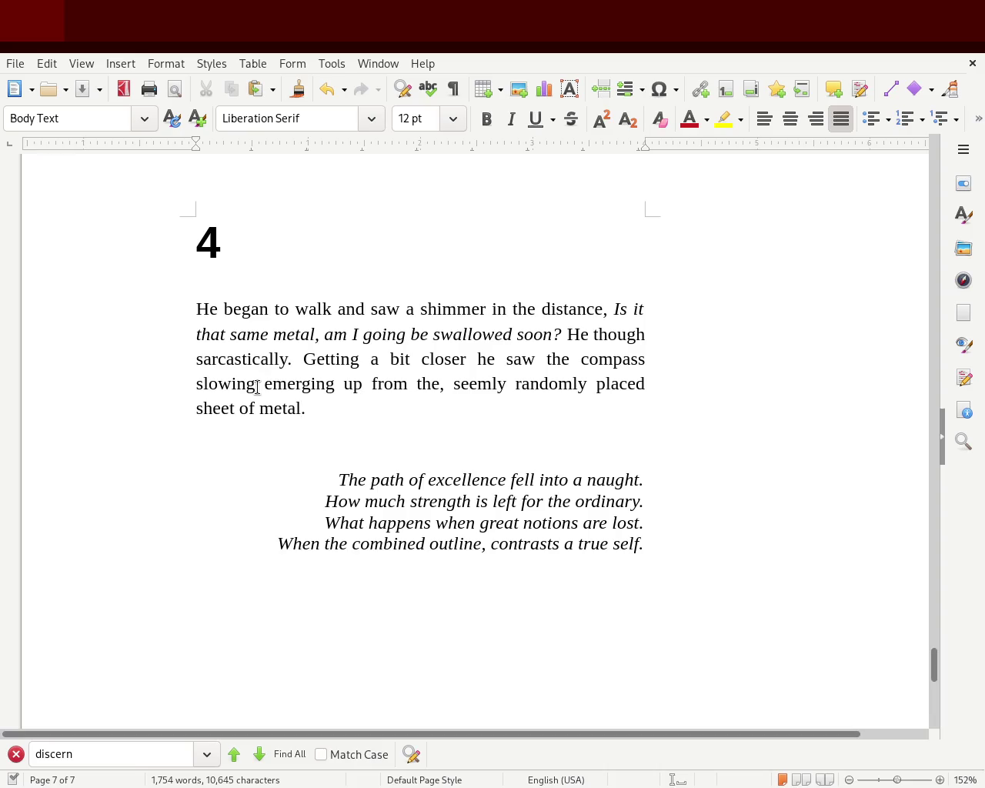
# Replace 'emerging up from the' with 'lifted out of that' in the chapter 4 paragraph.
pyautogui.moveTo(264, 384); pyautogui.dragTo(436, 385)
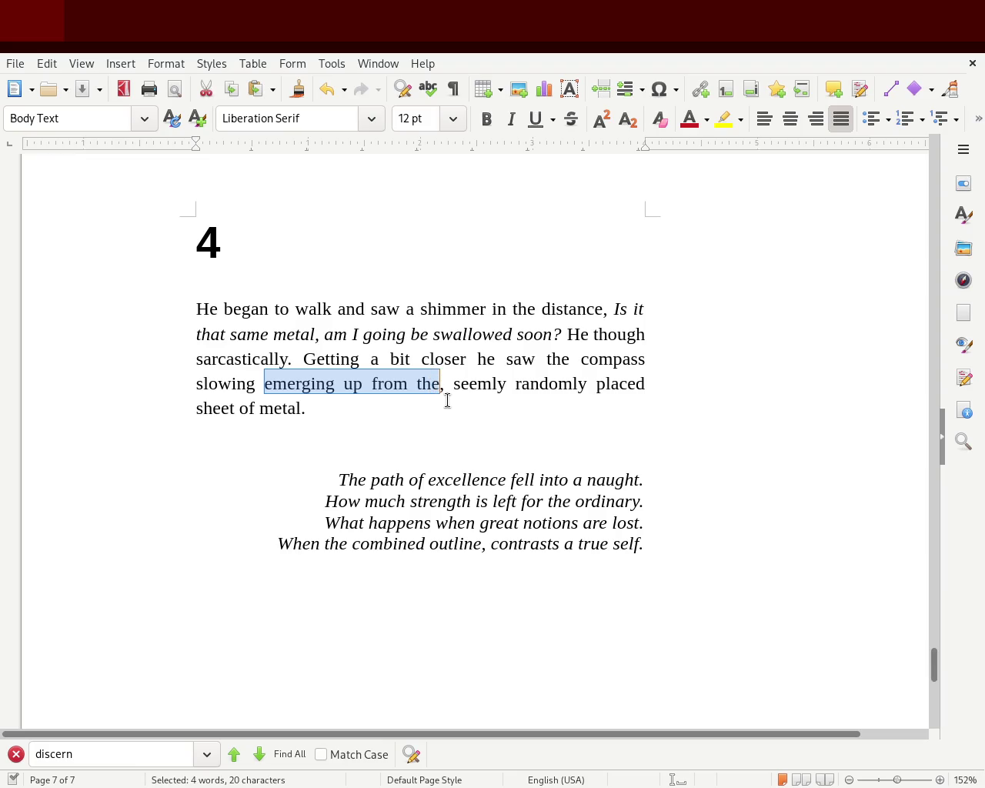
pyautogui.write('lifted')
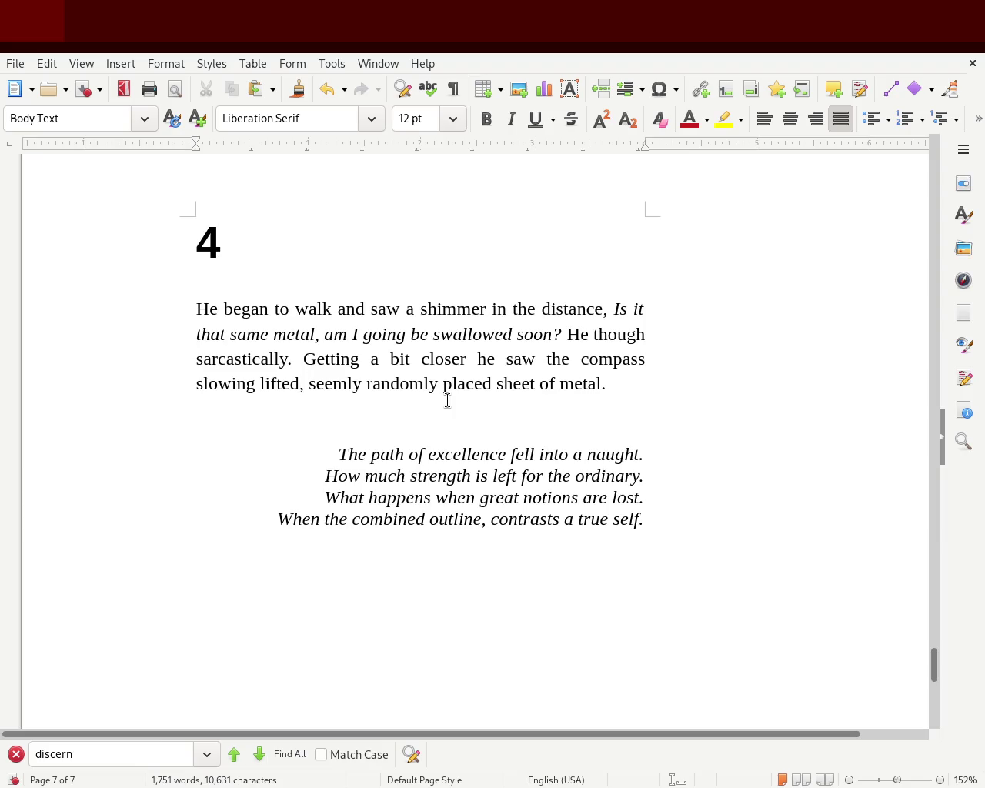
pyautogui.press('Delete')
pyautogui.write('out')
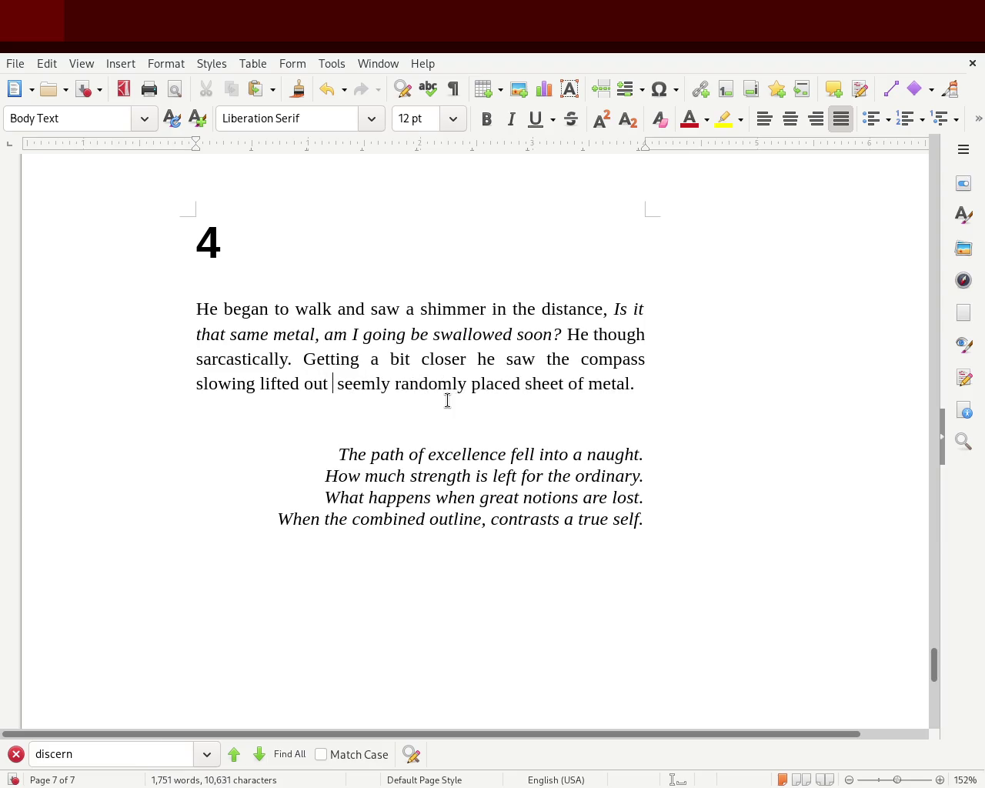
pyautogui.write(' oft')
pyautogui.press('BackSpace')
pyautogui.write('that')
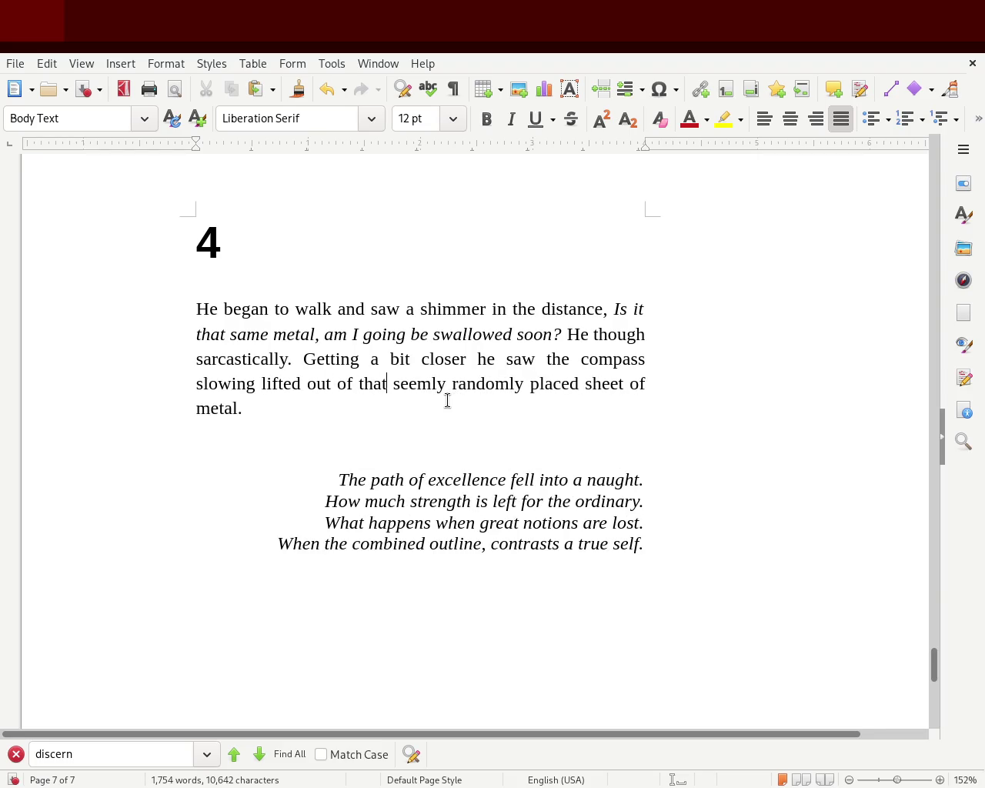
# Put the comma back after 'that' and save the story.
pyautogui.hotkey('ctrl', 's')
pyautogui.write(',')
pyautogui.hotkey('ctrl', 's')
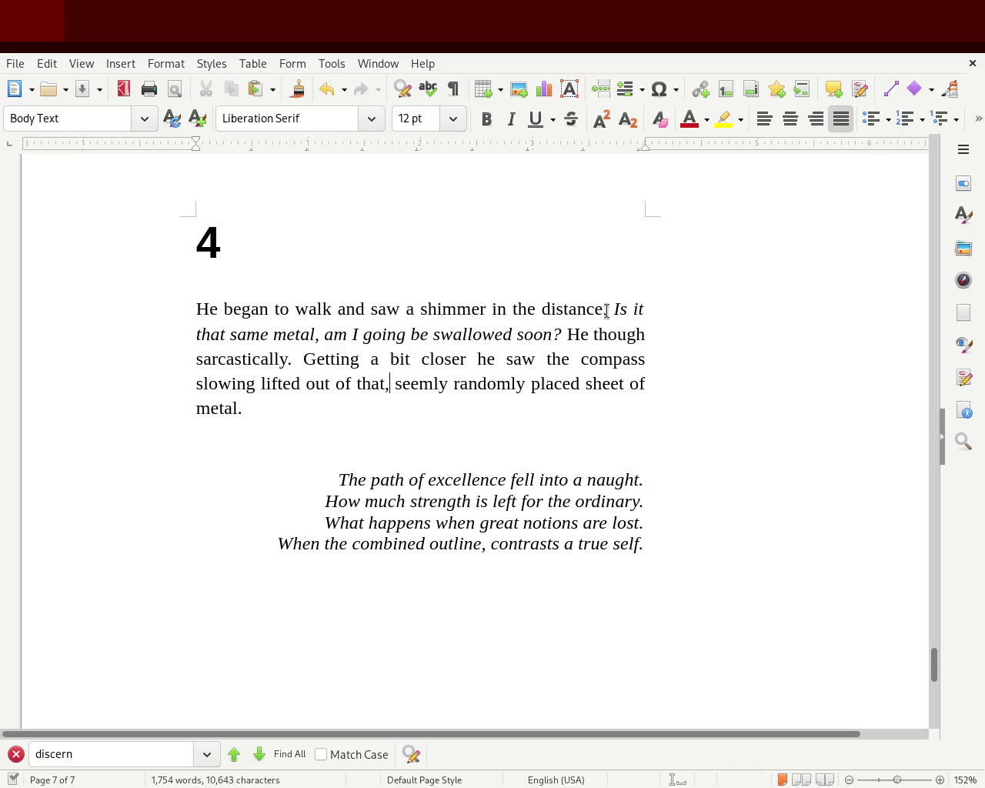
# Delete 'seemly' and 'randomly', with their comma, from the chapter 4 sentence.
pyautogui.moveTo(613, 308); pyautogui.dragTo(348, 336)
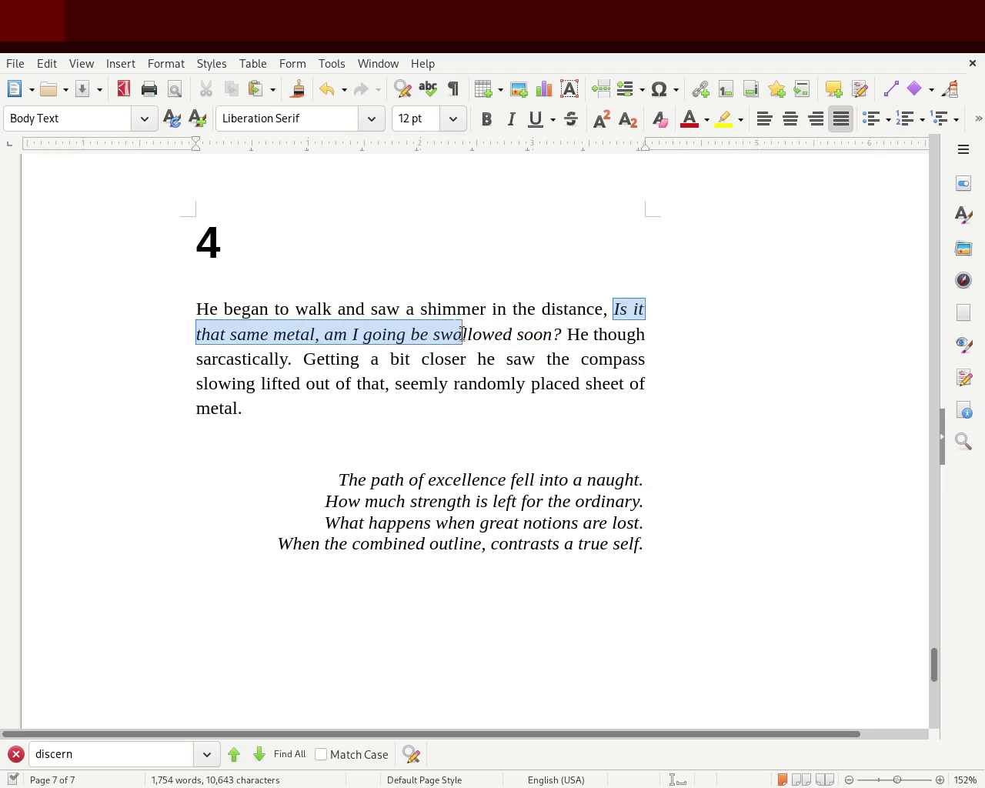
pyautogui.moveTo(348, 336)
pyautogui.mouseDown()
pyautogui.moveTo(574, 352)
pyautogui.moveTo(301, 356)
pyautogui.moveTo(292, 359)
pyautogui.moveTo(572, 358)
pyautogui.moveTo(508, 384)
pyautogui.moveTo(280, 390)
pyautogui.moveTo(572, 385)
pyautogui.mouseUp()
pyautogui.click(292, 360)
pyautogui.doubleClick(504, 382)
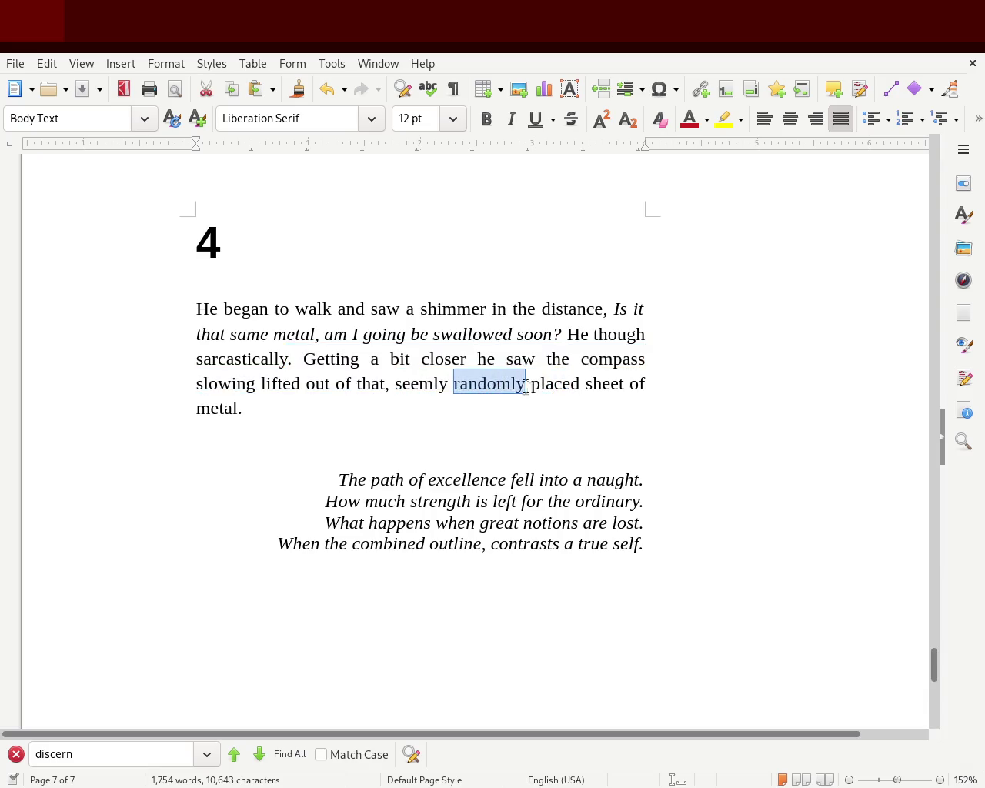
pyautogui.doubleClick(437, 385)
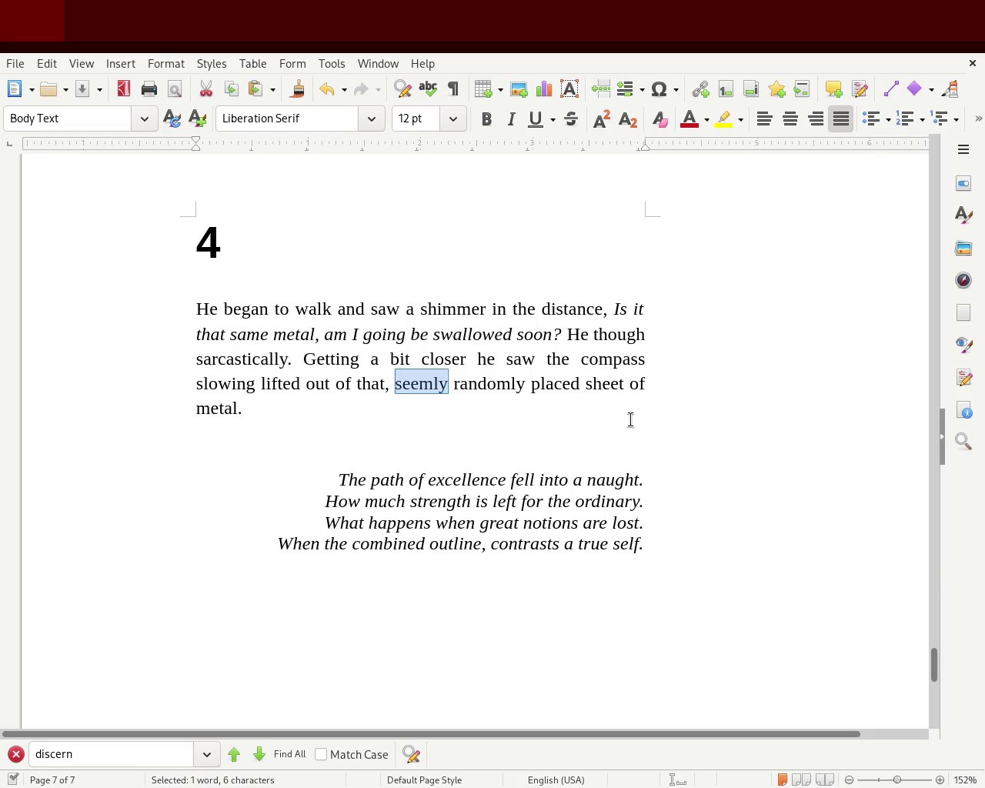
pyautogui.press('BackSpace')
pyautogui.press('BackSpace')
pyautogui.press('BackSpace')
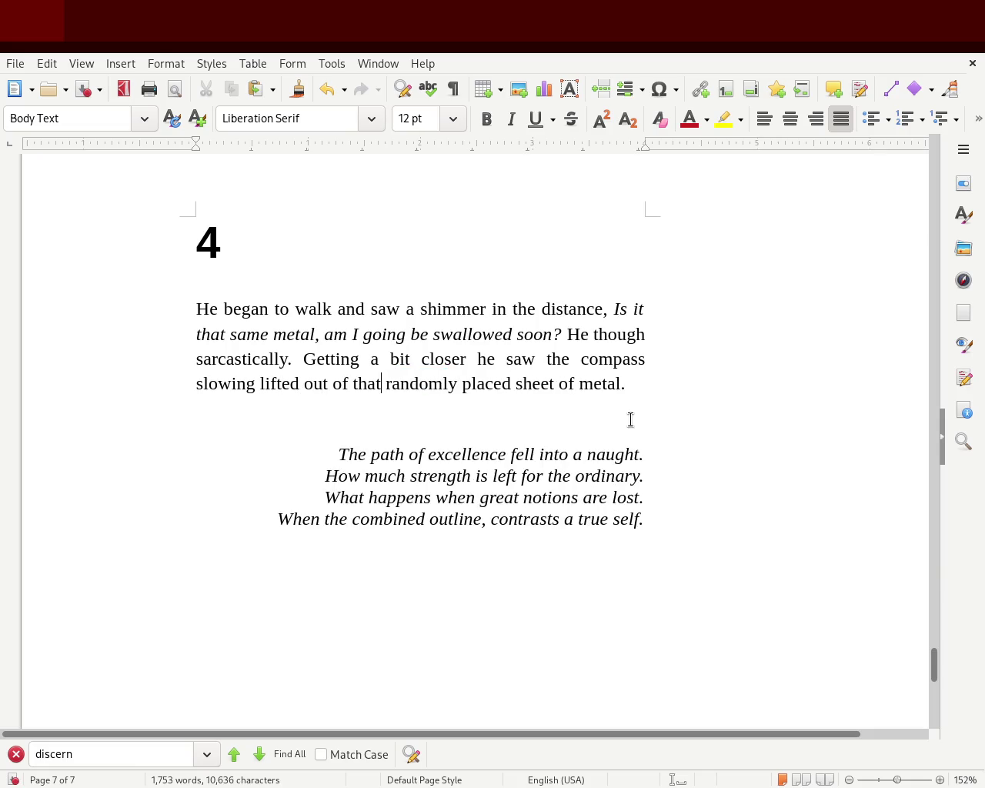
pyautogui.press('Right')
pyautogui.press('Delete')
pyautogui.press('Delete')
pyautogui.press('Delete')
pyautogui.press('Delete')
pyautogui.press('Delete')
pyautogui.press('Delete')
pyautogui.press('Delete')
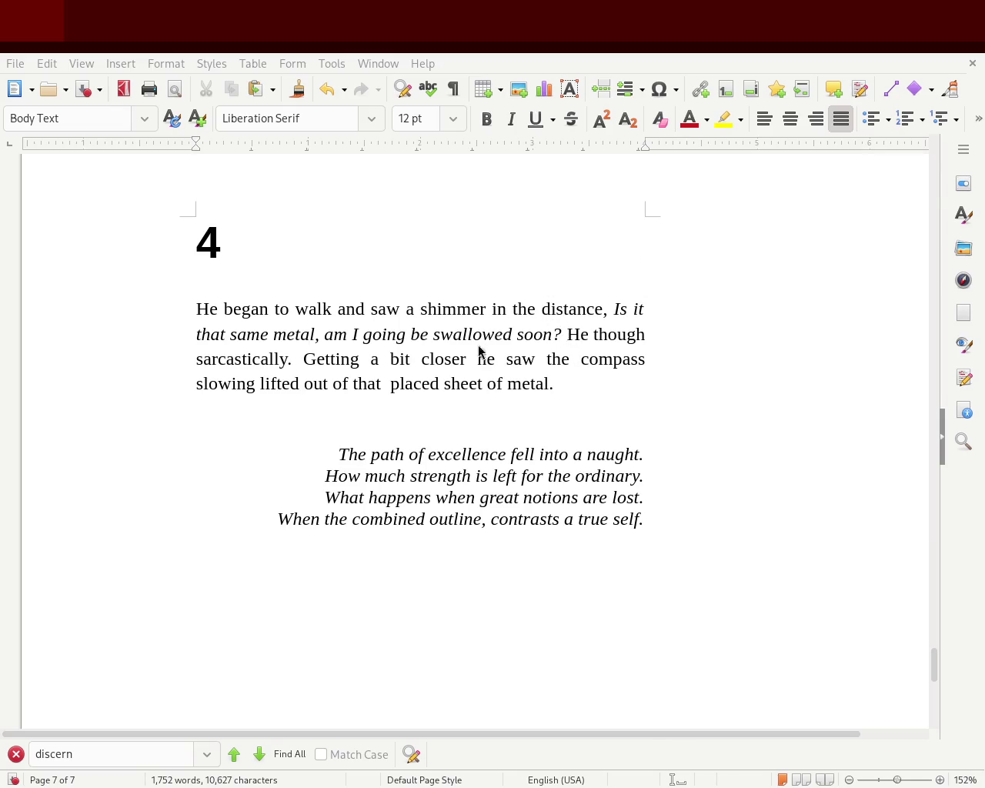
# Insert 'peculiar' before 'placed sheet of metal' and save the story.
pyautogui.click(387, 383)
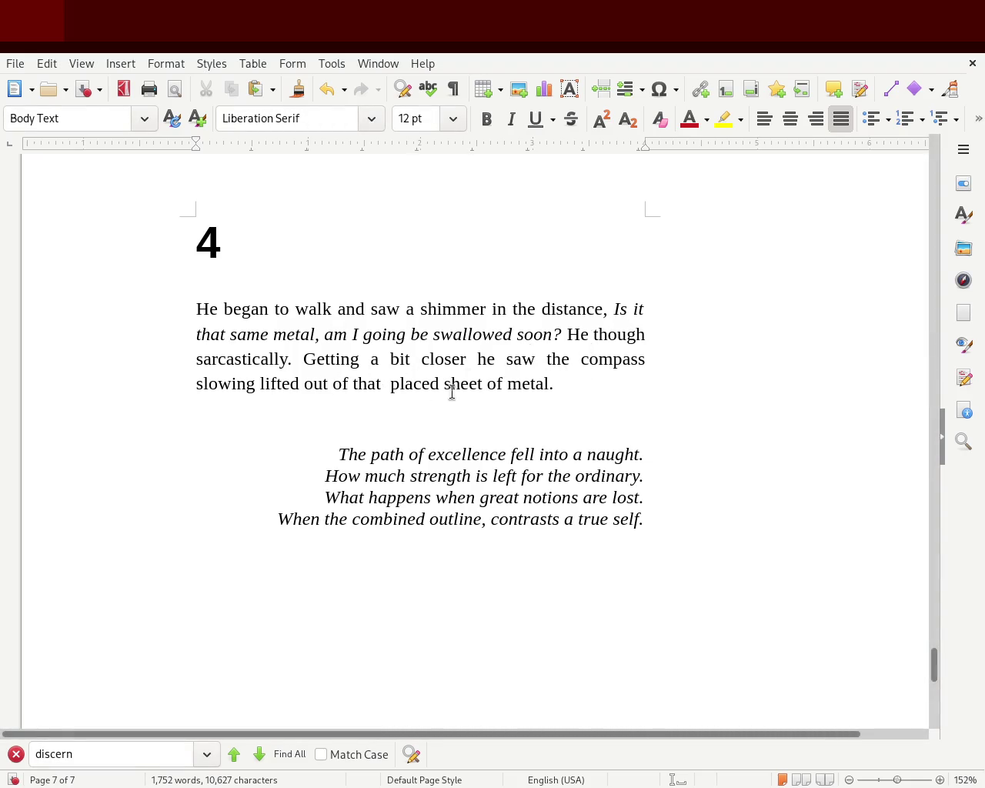
pyautogui.write('peculiar')
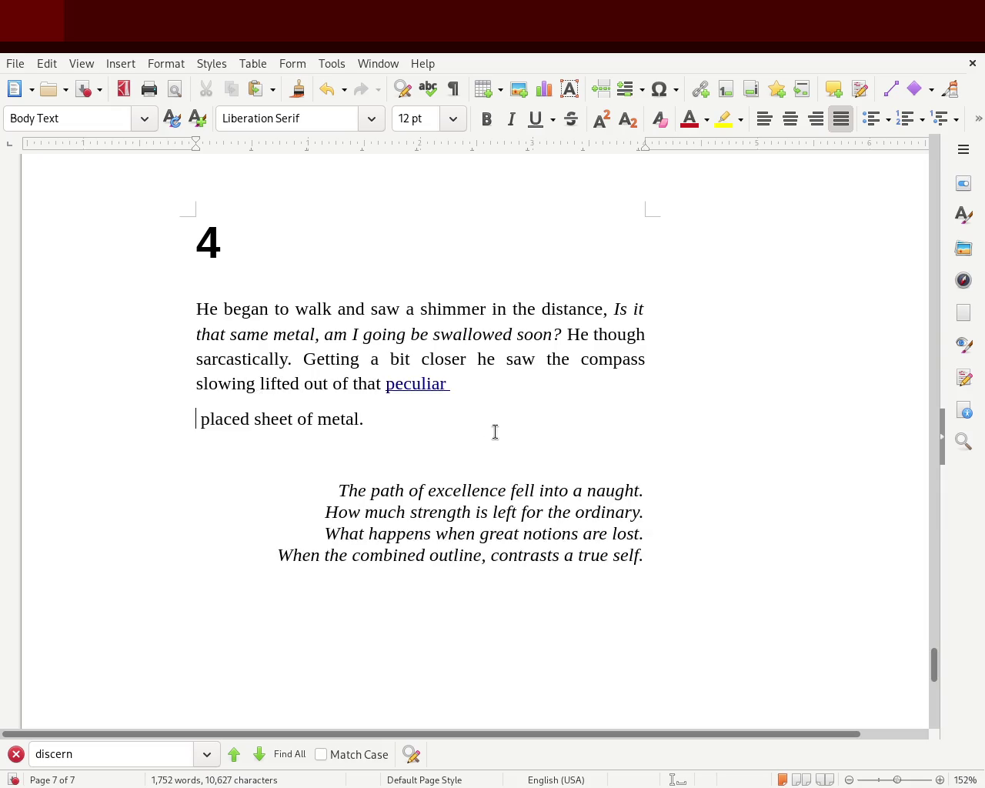
pyautogui.hotkey('ctrl', 'z')
pyautogui.write('peculi')
pyautogui.press('BackSpace')
pyautogui.press('BackSpace')
pyautogui.write('laced sheet of metal.')
pyautogui.press('Return')
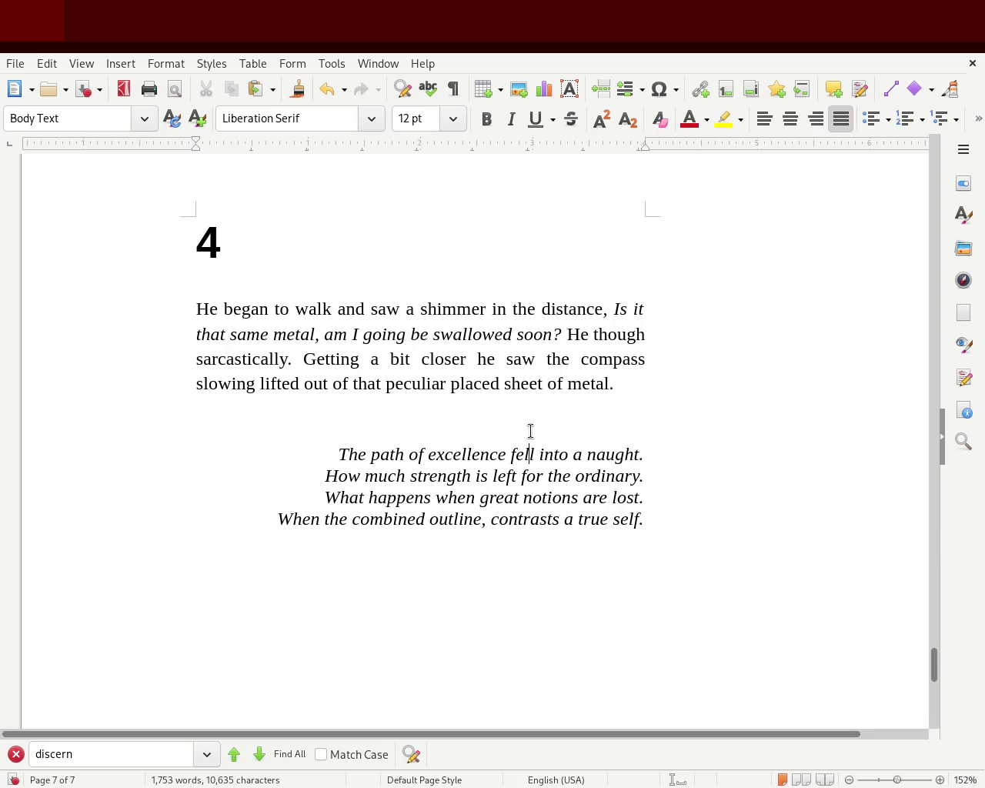
pyautogui.click(336, 425)
pyautogui.click(250, 383)
pyautogui.click(710, 385)
pyautogui.hotkey('ctrl', 's')
pyautogui.moveTo(934, 680)
pyautogui.mouseDown()
pyautogui.moveTo(980, 528)
pyautogui.moveTo(983, 182)
pyautogui.moveTo(975, 710)
pyautogui.moveTo(977, 633)
pyautogui.moveTo(980, 669)
pyautogui.mouseUp()
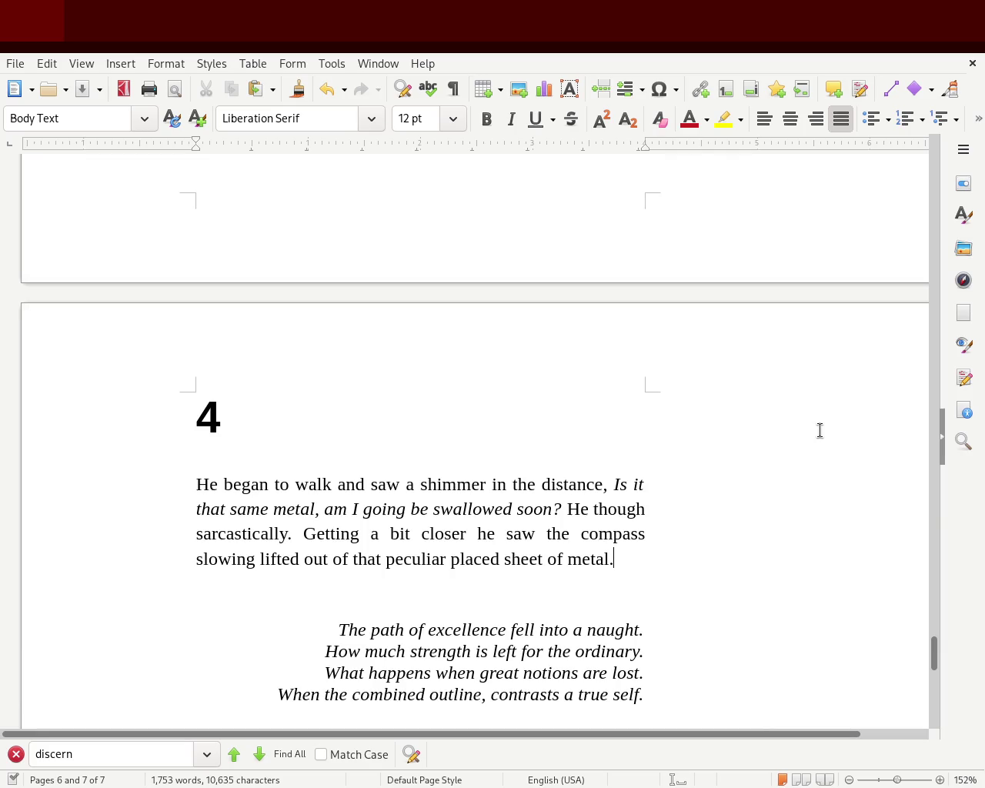
pyautogui.click(255, 560)
pyautogui.write('being')
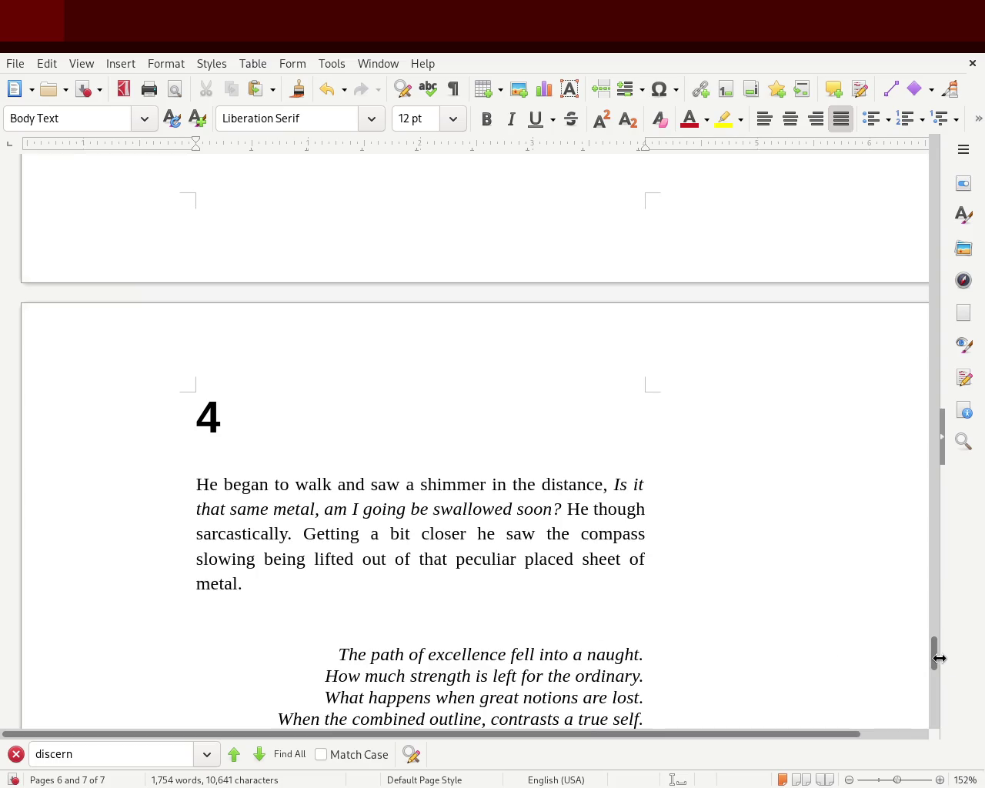
pyautogui.moveTo(934, 660)
pyautogui.mouseDown()
pyautogui.moveTo(933, 685)
pyautogui.moveTo(932, 669)
pyautogui.mouseUp()
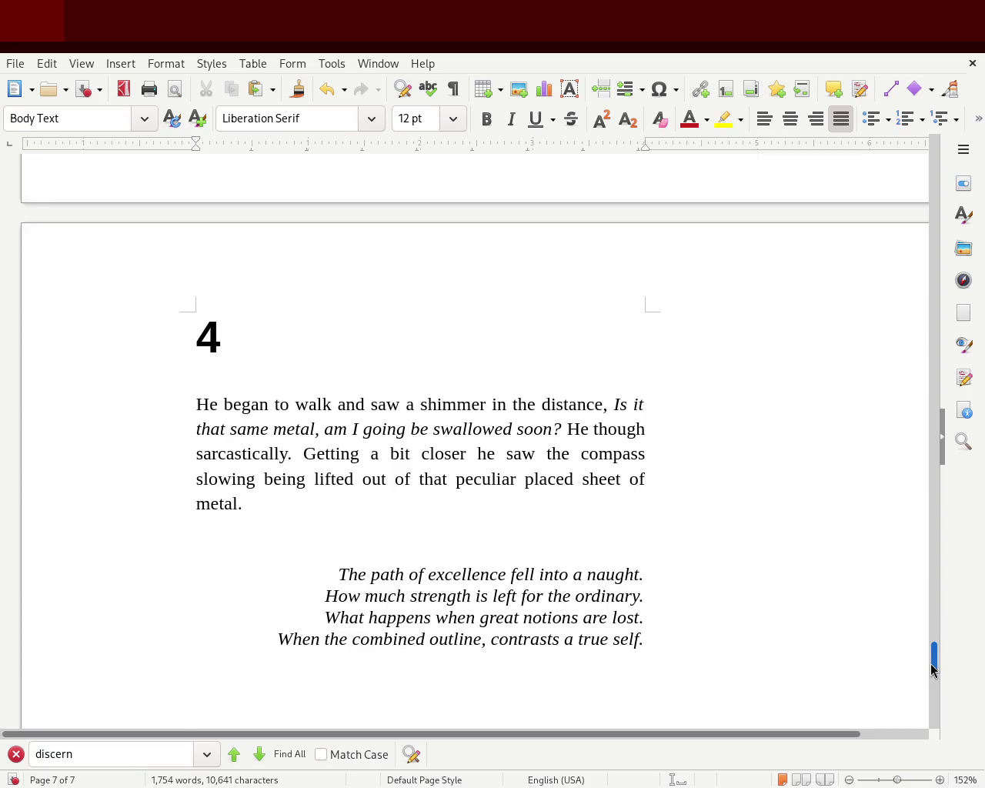
pyautogui.moveTo(931, 665)
pyautogui.mouseDown()
pyautogui.moveTo(948, 574)
pyautogui.moveTo(938, 678)
pyautogui.mouseUp()
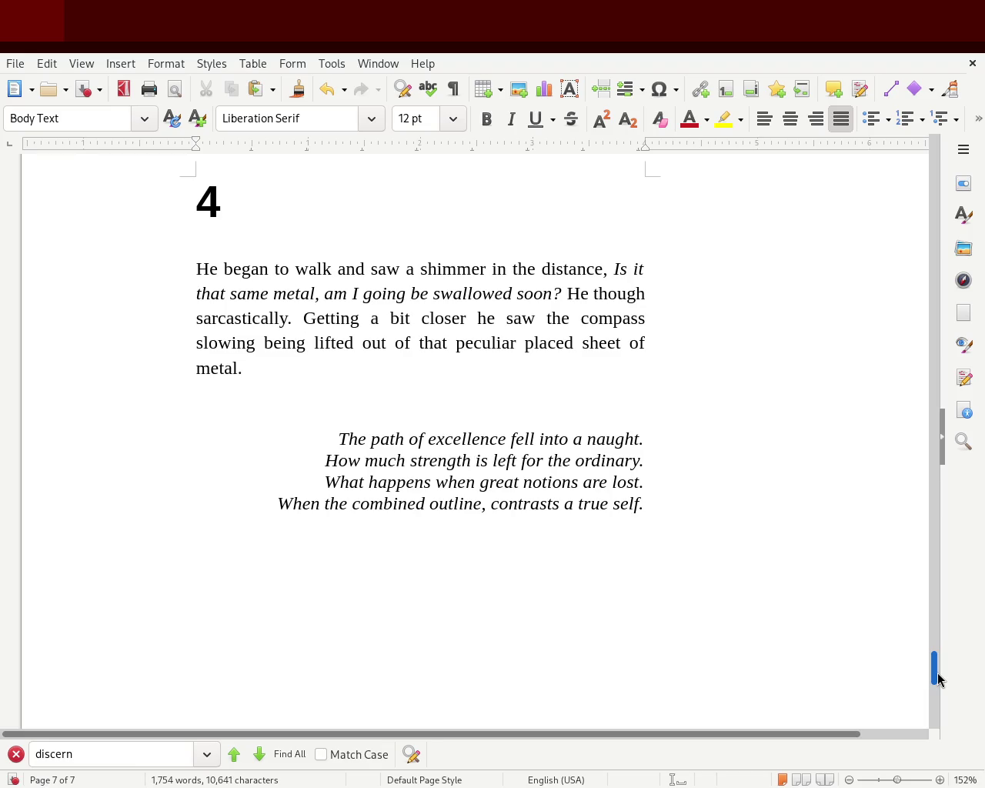
pyautogui.moveTo(937, 679)
pyautogui.mouseDown()
pyautogui.moveTo(939, 353)
pyautogui.moveTo(919, 213)
pyautogui.moveTo(912, 536)
pyautogui.moveTo(910, 521)
pyautogui.moveTo(934, 675)
pyautogui.moveTo(945, 572)
pyautogui.moveTo(948, 598)
pyautogui.mouseUp()
pyautogui.moveTo(952, 617)
pyautogui.mouseDown()
pyautogui.moveTo(954, 649)
pyautogui.moveTo(954, 579)
pyautogui.moveTo(952, 684)
pyautogui.mouseUp()
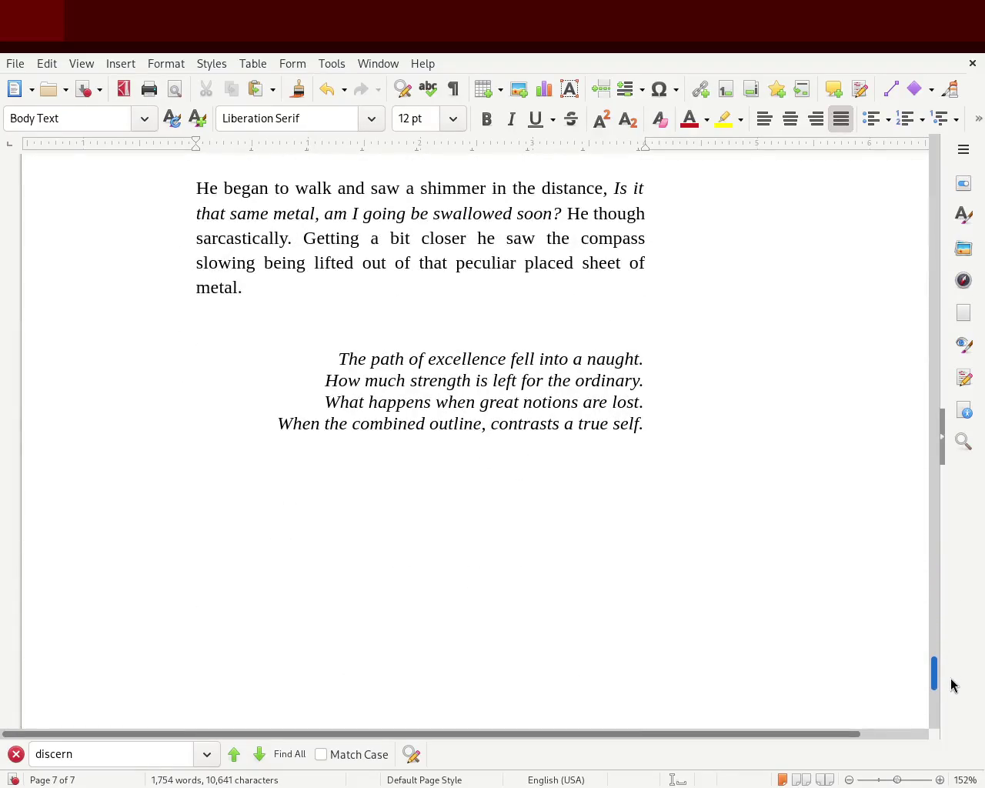
pyautogui.scroll(3, 951, 684)
pyautogui.scroll(2, 951, 684)
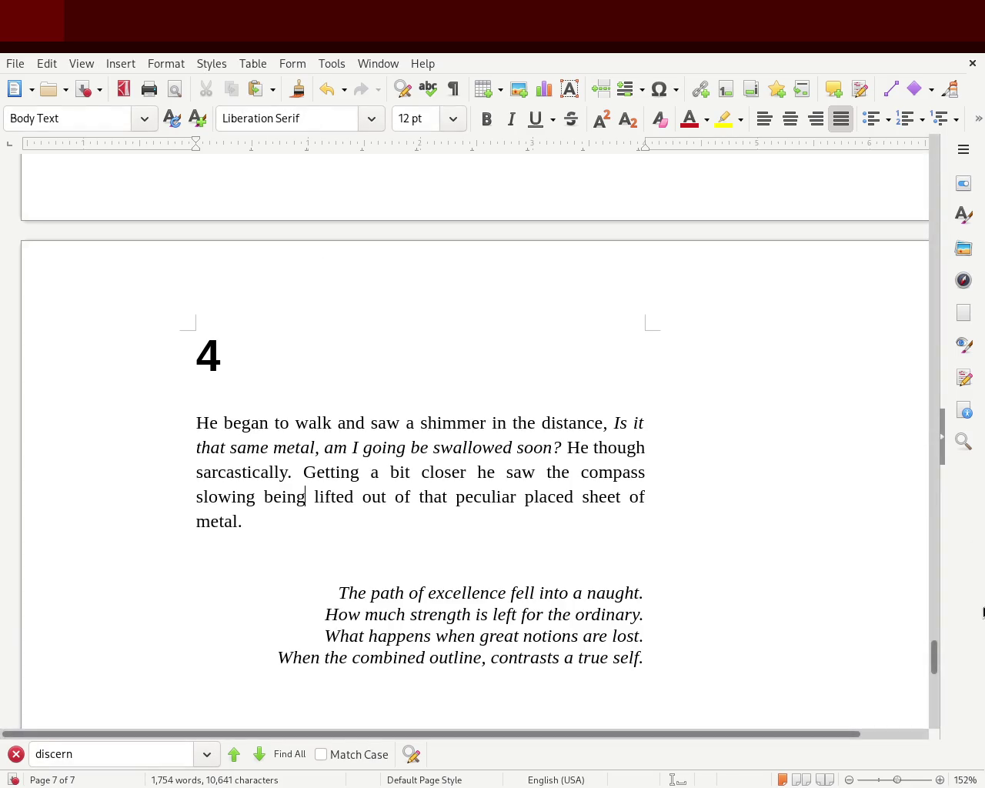
# Scroll through the document to page 6, where Laurel tells the creatures about the artifact.
pyautogui.moveTo(931, 655); pyautogui.dragTo(934, 492)
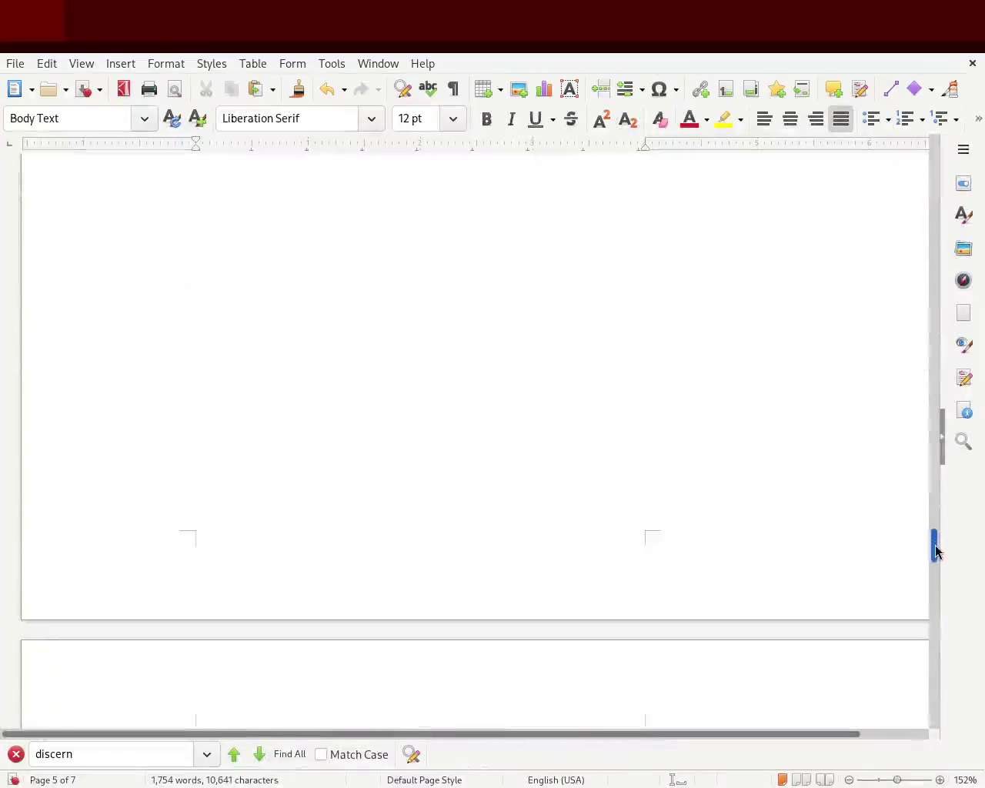
pyautogui.moveTo(933, 493)
pyautogui.mouseDown()
pyautogui.moveTo(905, 143)
pyautogui.moveTo(940, 689)
pyautogui.moveTo(939, 642)
pyautogui.moveTo(939, 653)
pyautogui.mouseUp()
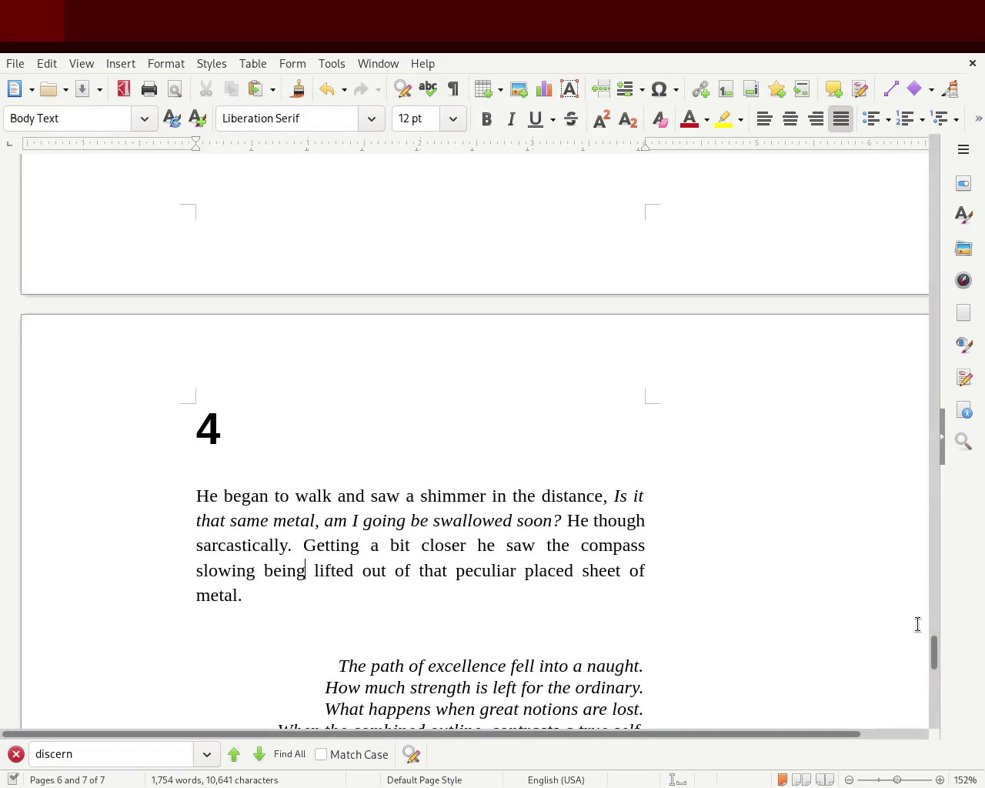
pyautogui.moveTo(934, 655)
pyautogui.mouseDown()
pyautogui.moveTo(933, 585)
pyautogui.moveTo(932, 610)
pyautogui.moveTo(929, 593)
pyautogui.mouseUp()
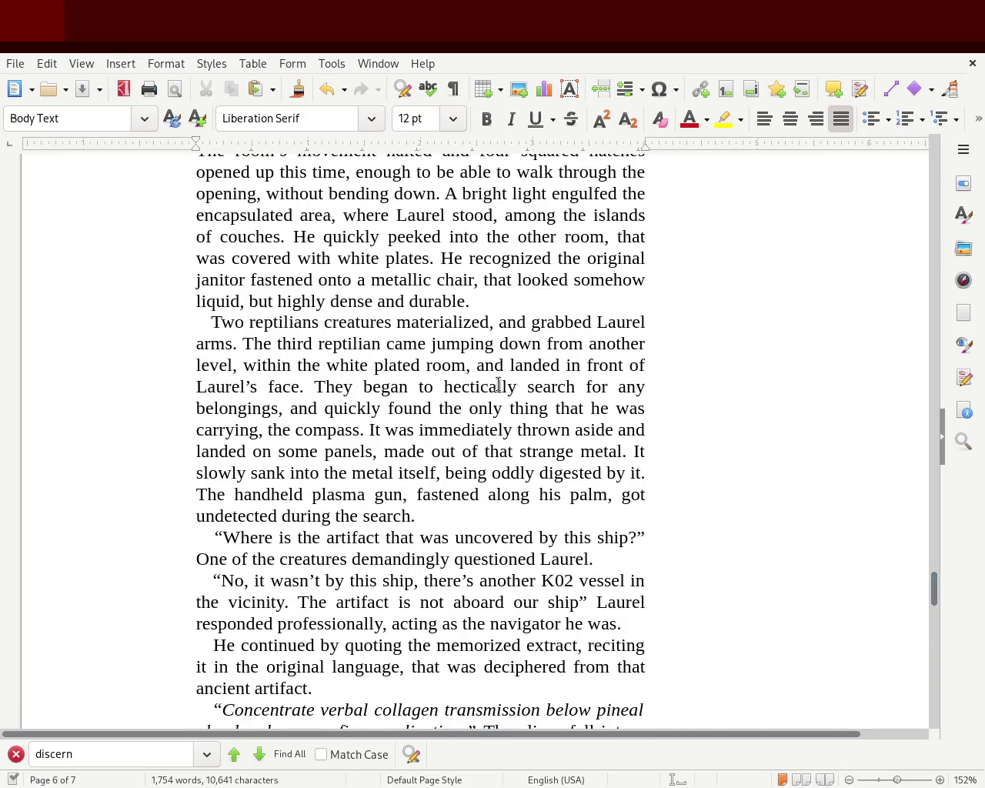
# Change 'materialized' to 'jump out' and add 'from the sides' to the arm-grabbing phrase.
pyautogui.doubleClick(427, 319)
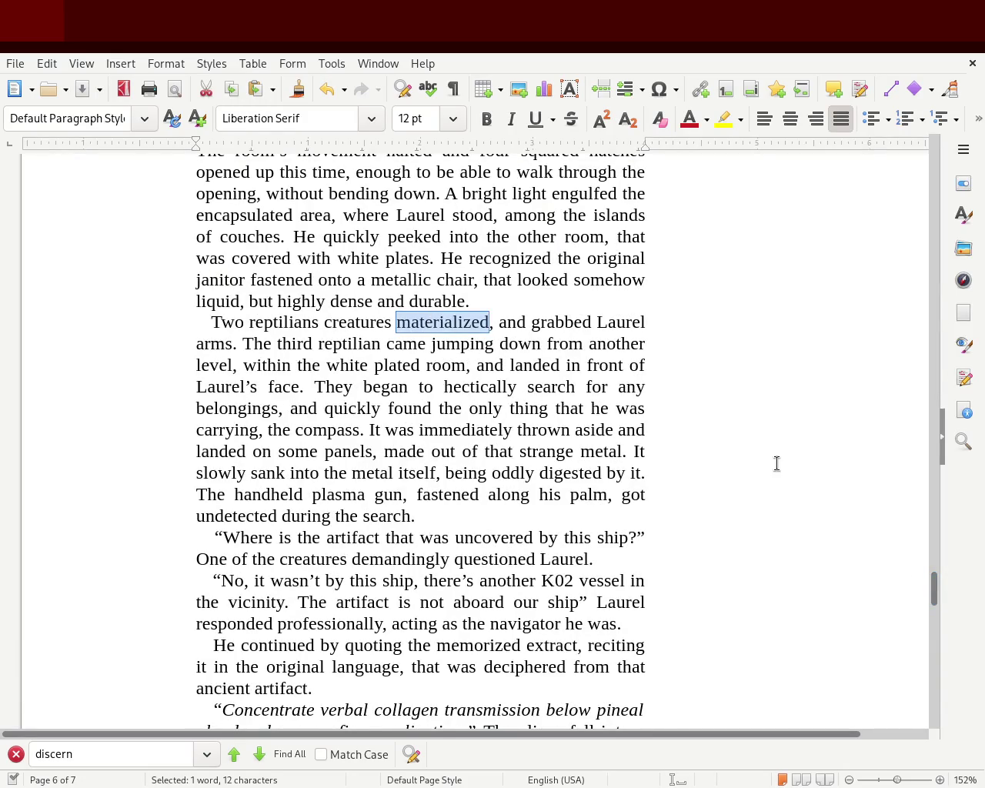
pyautogui.write('jump')
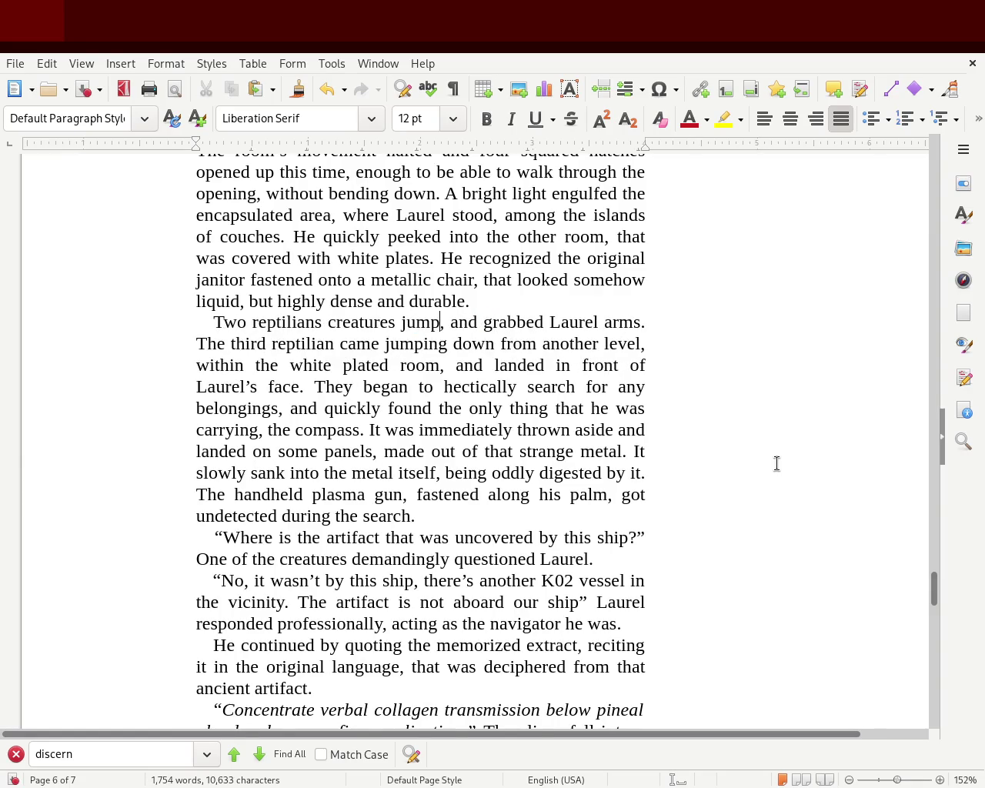
pyautogui.write(' out')
pyautogui.press('Delete')
pyautogui.press('Delete')
pyautogui.press('Delete')
pyautogui.press('Delete')
pyautogui.press('Right')
pyautogui.press('Right')
pyautogui.press('Right')
pyautogui.press('Right')
pyautogui.press('Right')
pyautogui.press('Right')
pyautogui.press('Right')
pyautogui.write('from ano')
pyautogui.press('BackSpace')
pyautogui.press('BackSpace')
pyautogui.write('om')
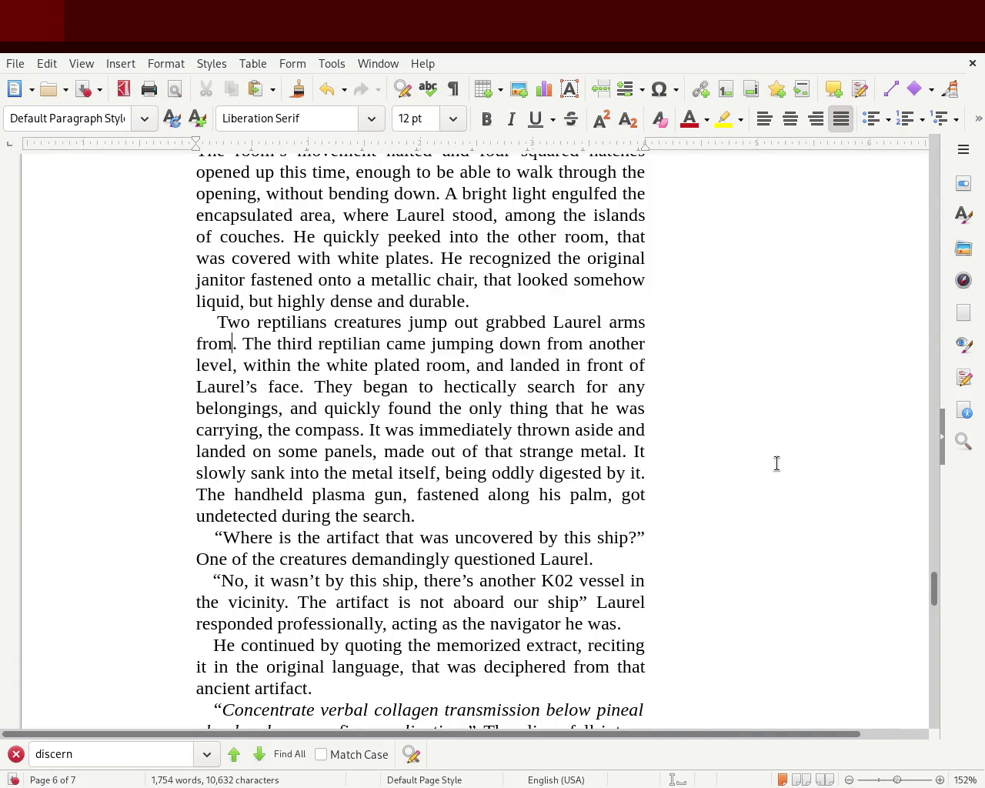
pyautogui.write(' the sides')
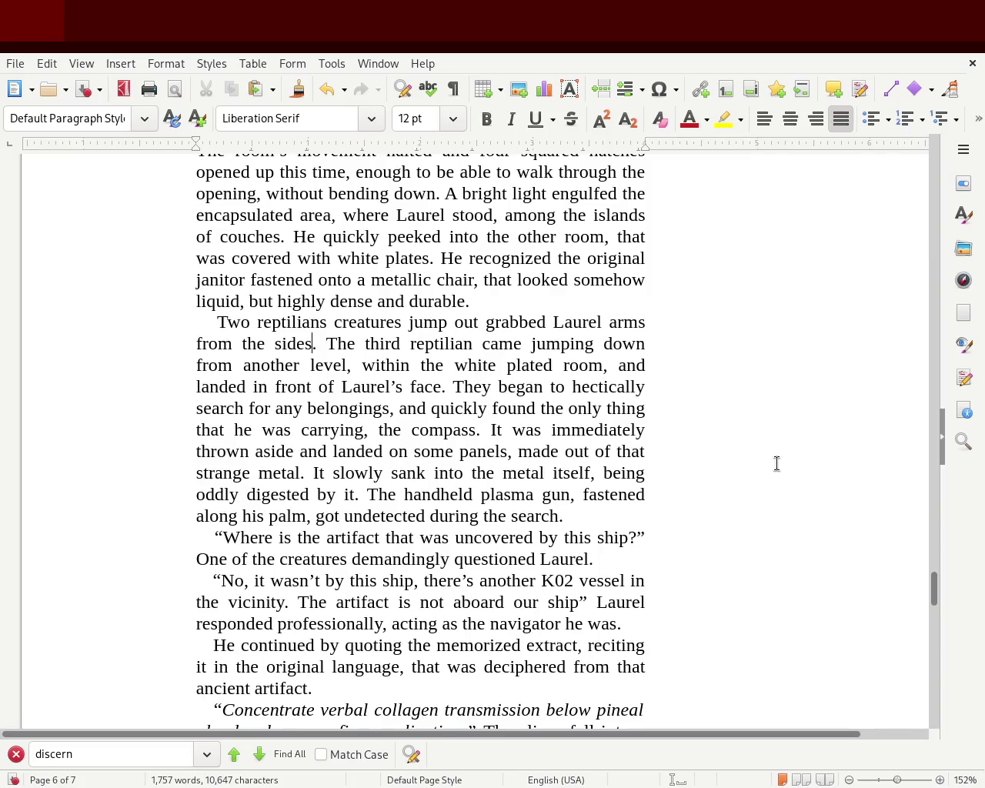
# Insert ', and' right after 'jump out' in the reptilian sentence.
pyautogui.click(478, 322)
pyautogui.write(', adn')
pyautogui.press('BackSpace')
pyautogui.press('BackSpace')
pyautogui.write('nd')
pyautogui.press('Delete')
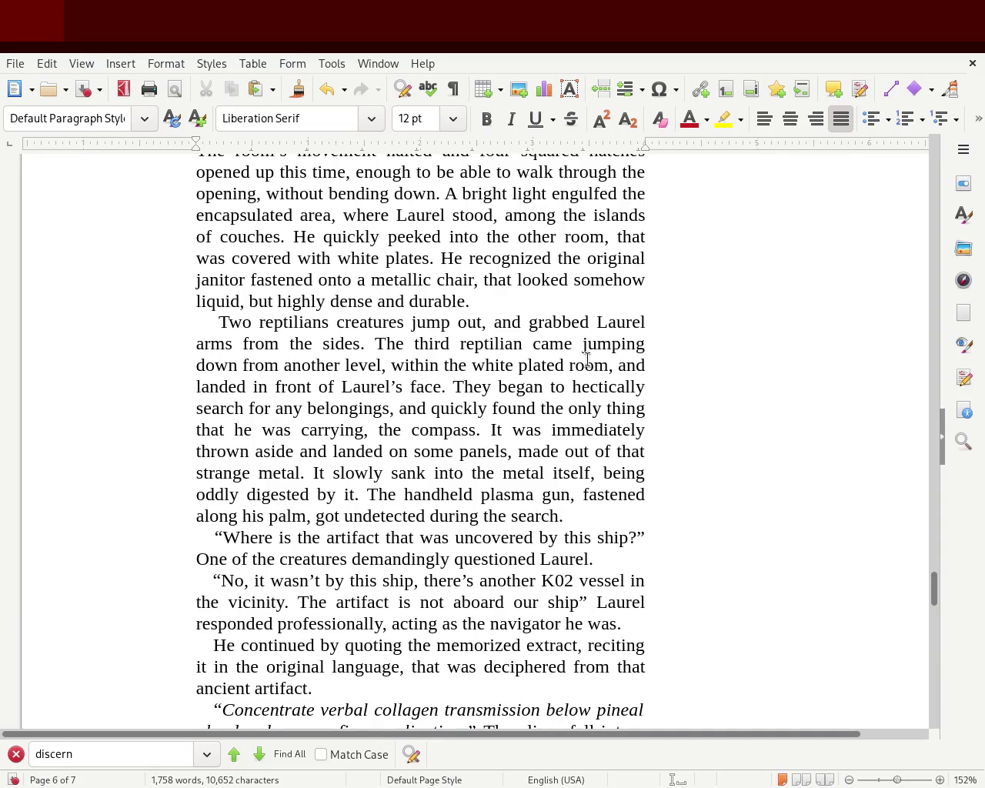
# Replace 'It' with 'The compass' in the sentence about sinking into the strange metal.
pyautogui.click(310, 474)
pyautogui.doubleClick(311, 474)
pyautogui.write('The compass')
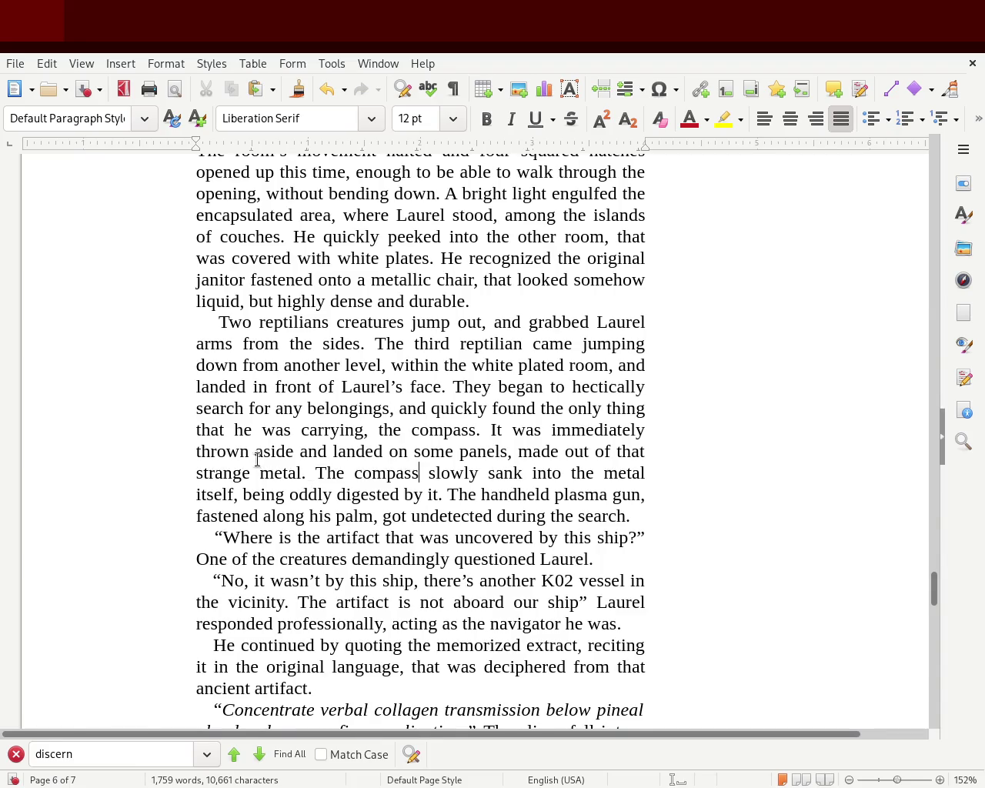
pyautogui.click(253, 495)
pyautogui.doubleClick(254, 494)
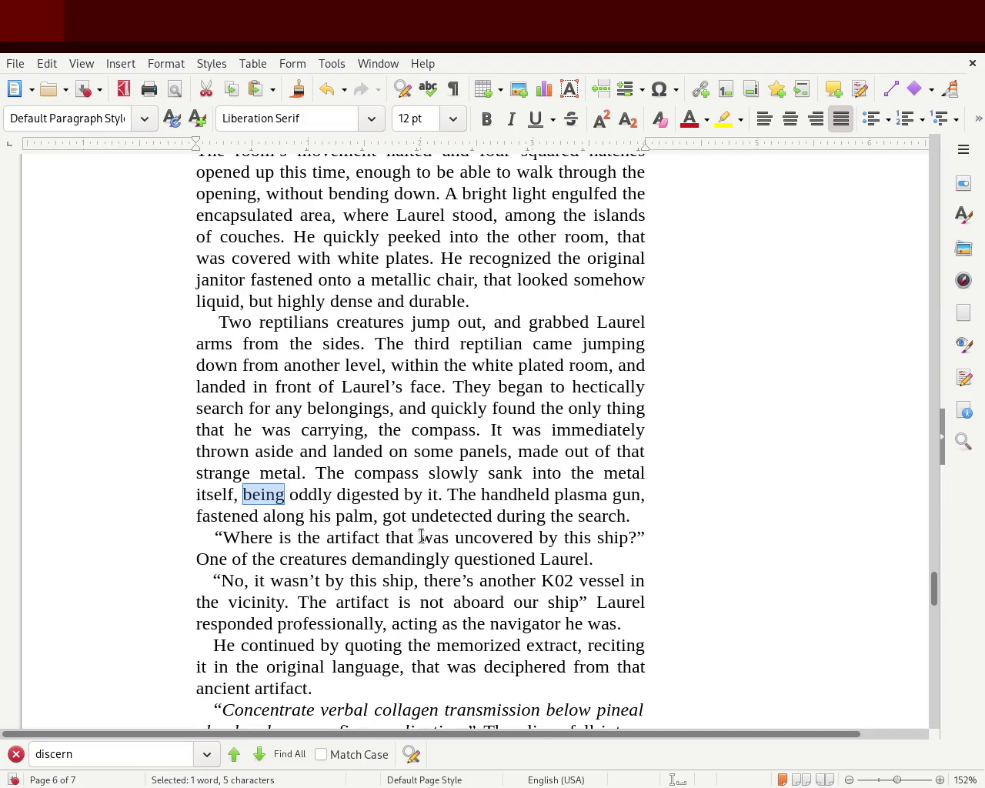
pyautogui.doubleClick(413, 495)
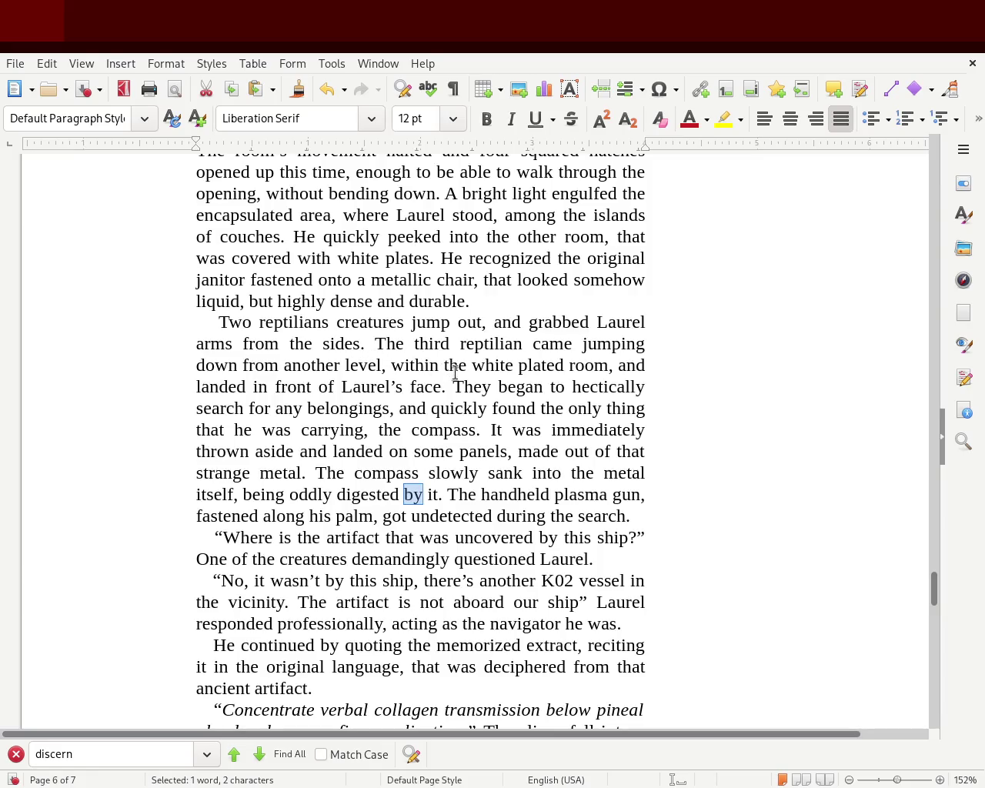
pyautogui.moveTo(936, 601)
pyautogui.mouseDown()
pyautogui.moveTo(950, 679)
pyautogui.moveTo(968, 637)
pyautogui.mouseUp()
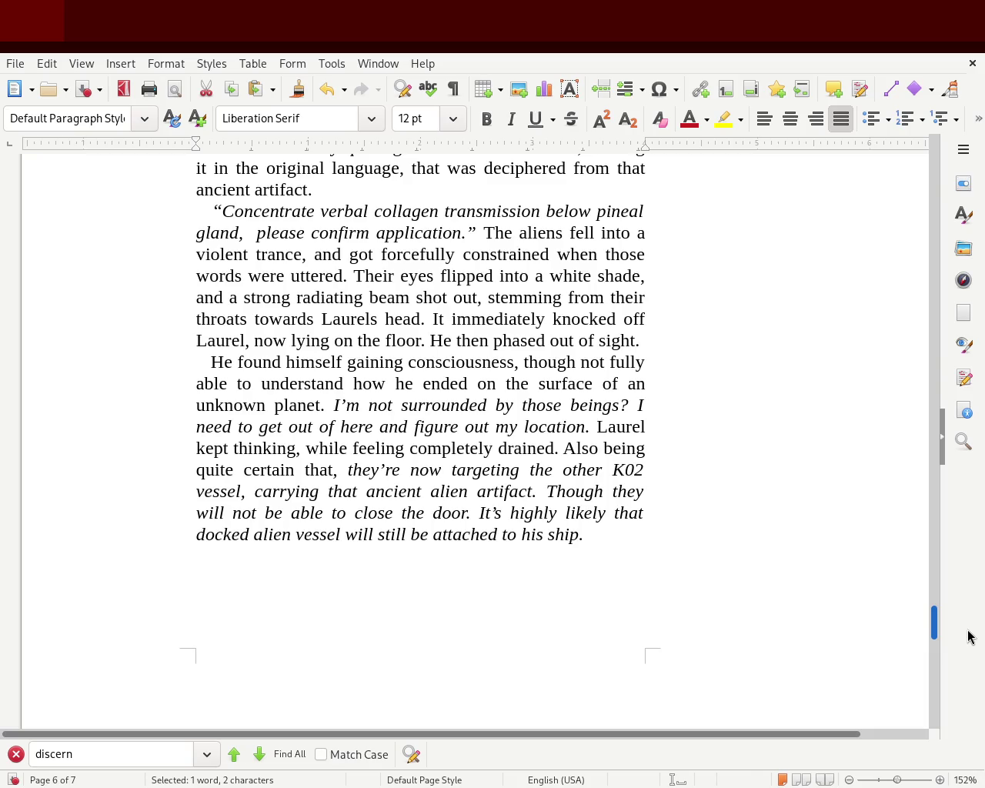
pyautogui.scroll(-3, 968, 636)
# Check chapter 4 on page 7, then drag back up toward the start of the story.
pyautogui.scroll(-9, 967, 654)
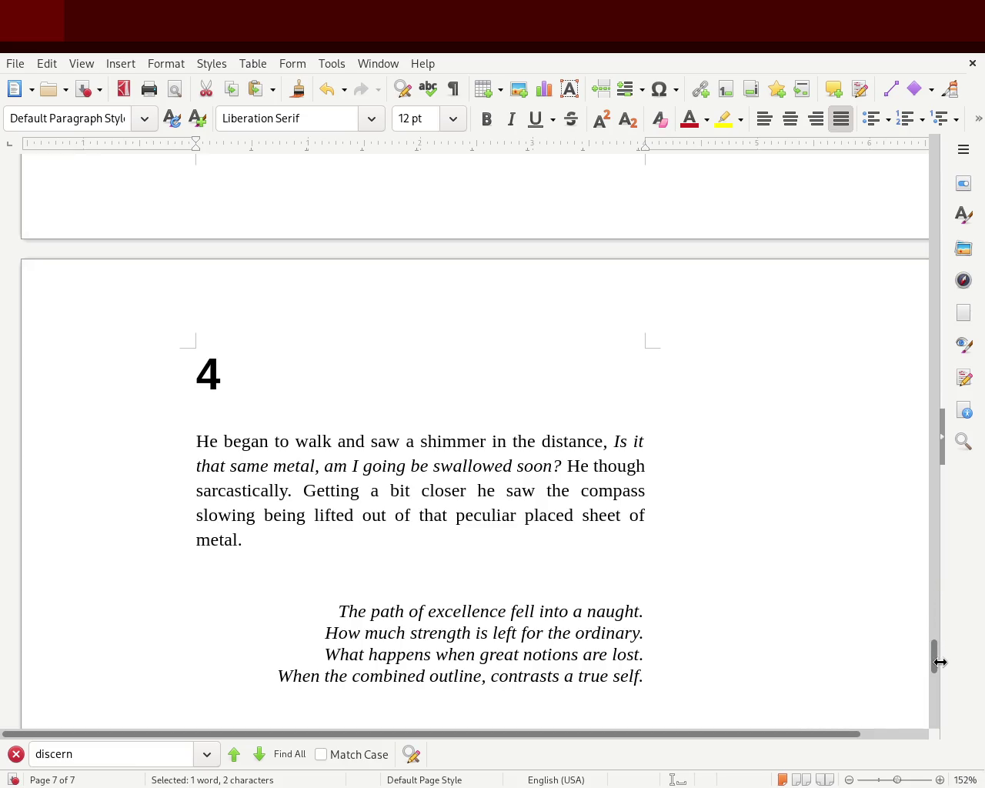
pyautogui.moveTo(935, 662); pyautogui.dragTo(908, 248)
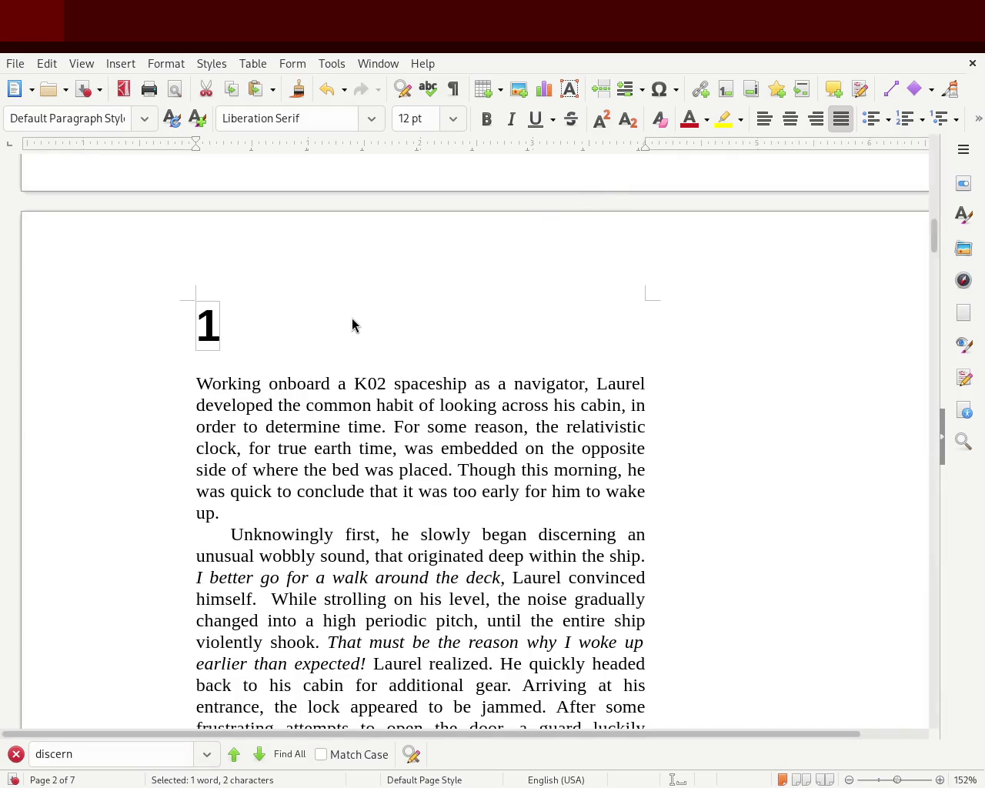
pyautogui.moveTo(934, 236)
pyautogui.mouseDown()
pyautogui.moveTo(945, 148)
pyautogui.moveTo(936, 439)
pyautogui.mouseUp()
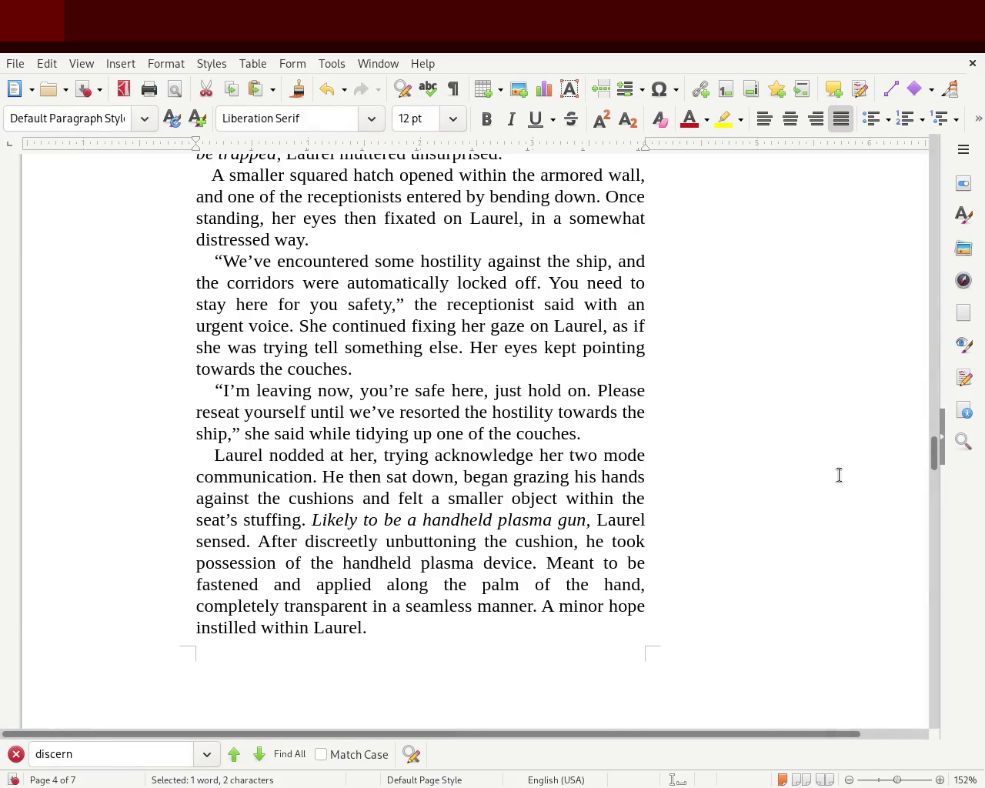
# Reread the opening pages up to the poem at the bottom of page 3, then return to chapter 1.
pyautogui.moveTo(934, 453)
pyautogui.mouseDown()
pyautogui.moveTo(951, 660)
pyautogui.moveTo(912, 277)
pyautogui.mouseUp()
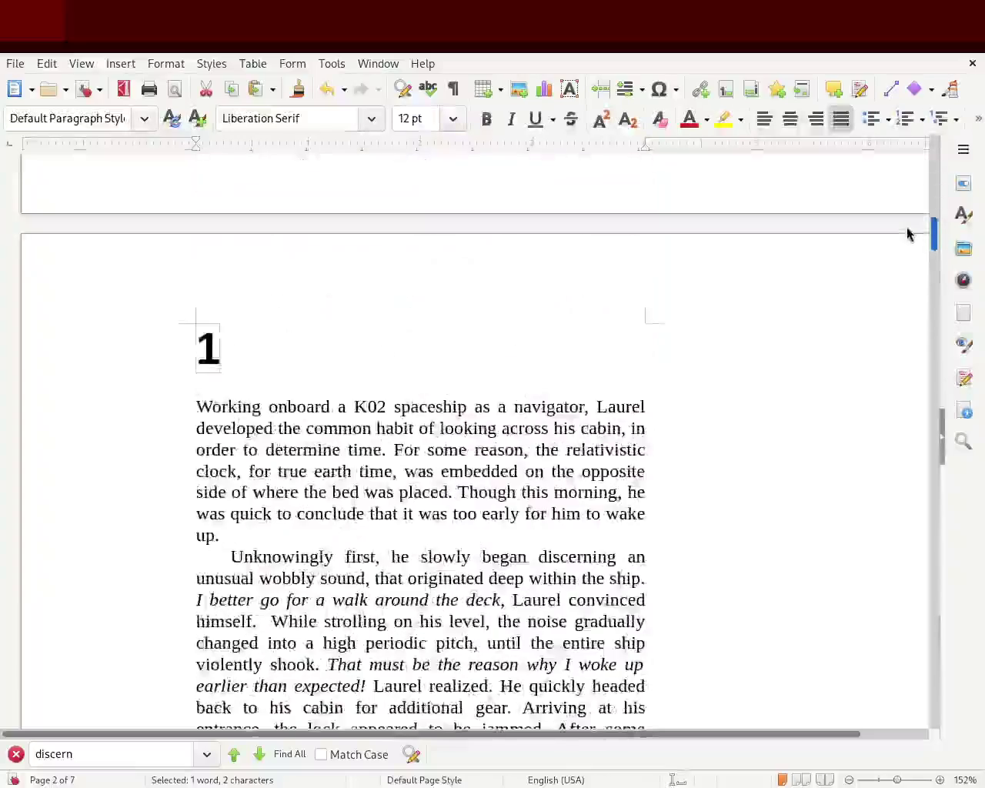
pyautogui.moveTo(912, 277); pyautogui.dragTo(910, 374)
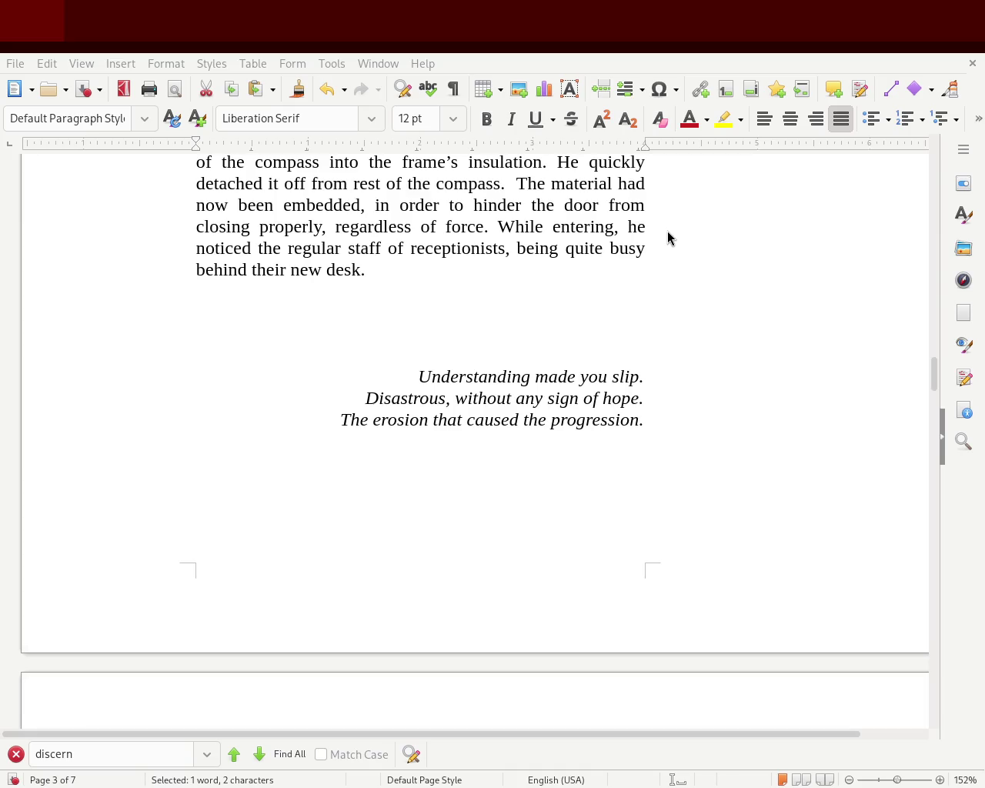
pyautogui.scroll(10, 668, 237)
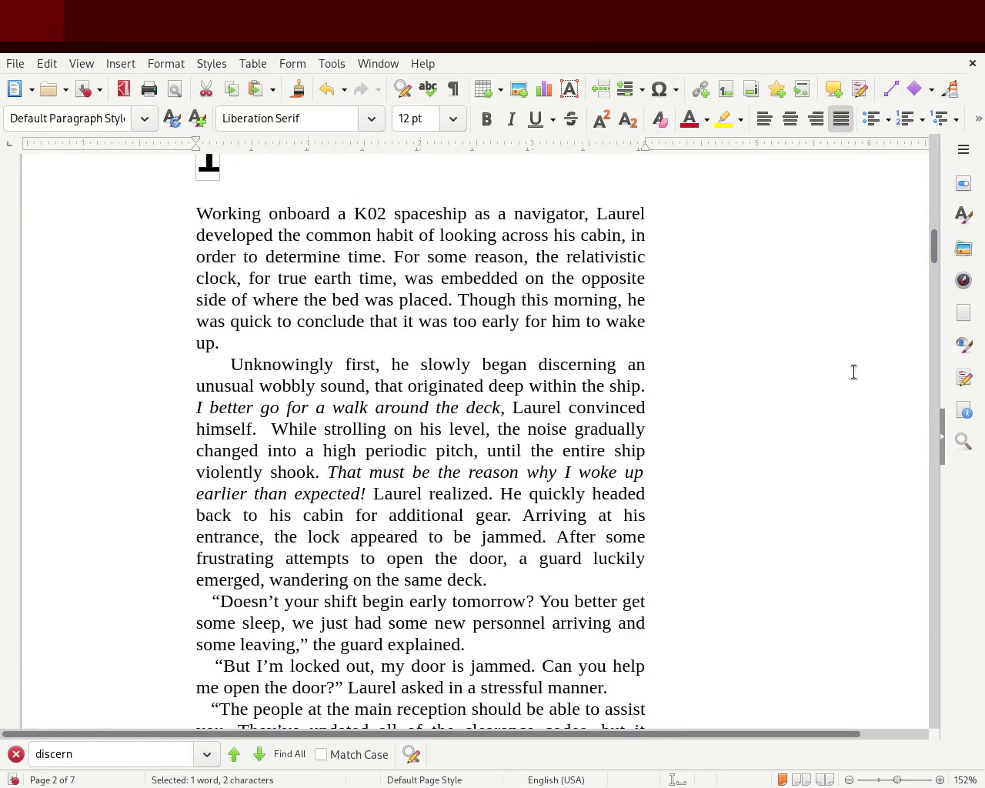
# Scroll from chapter 1 down to page 6, where the compass is 'being oddly digested' by the metal.
pyautogui.moveTo(935, 254); pyautogui.dragTo(935, 428)
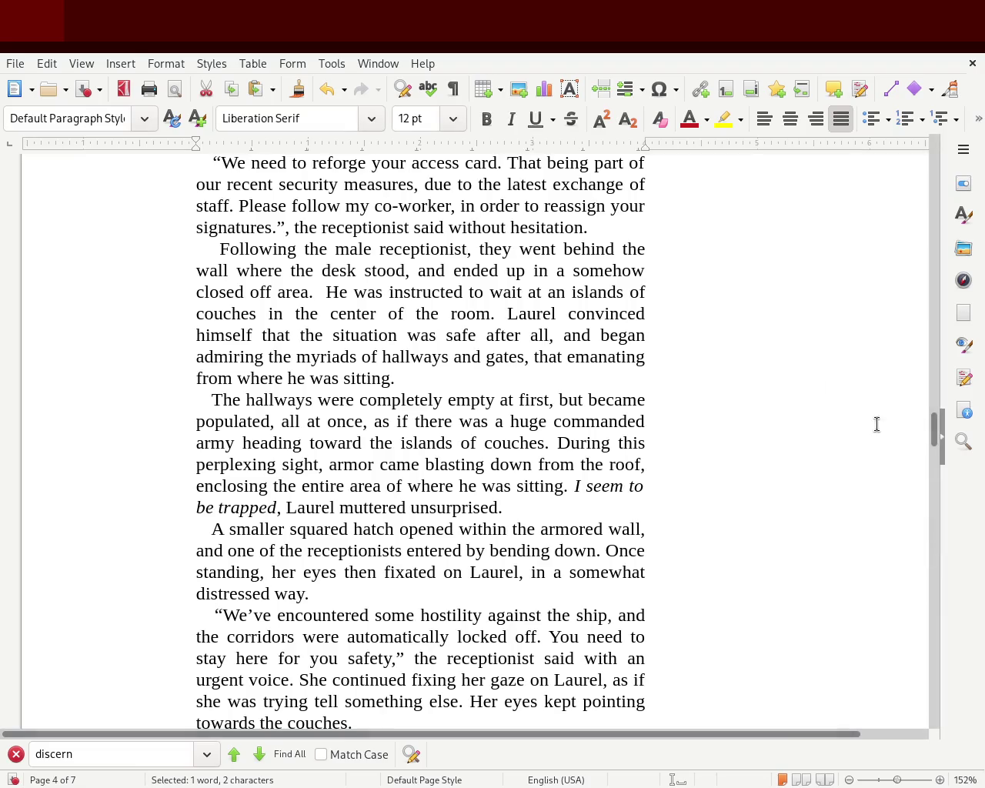
pyautogui.moveTo(935, 431)
pyautogui.mouseDown()
pyautogui.moveTo(935, 175)
pyautogui.moveTo(927, 653)
pyautogui.moveTo(928, 588)
pyautogui.moveTo(890, 597)
pyautogui.mouseUp()
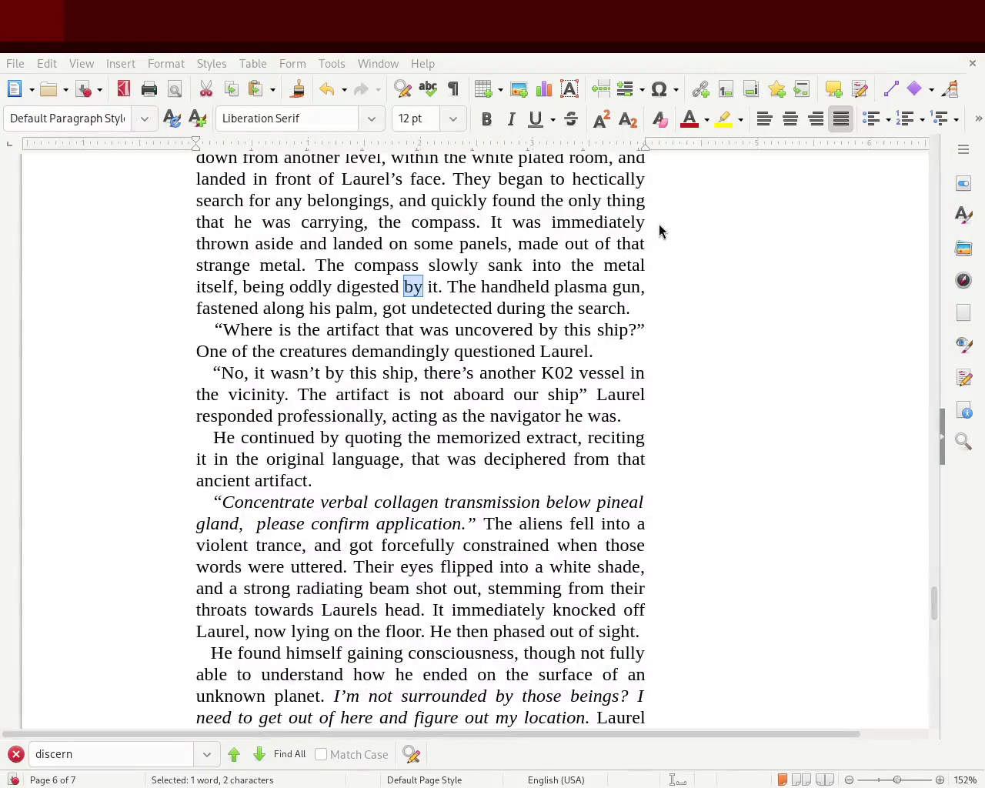
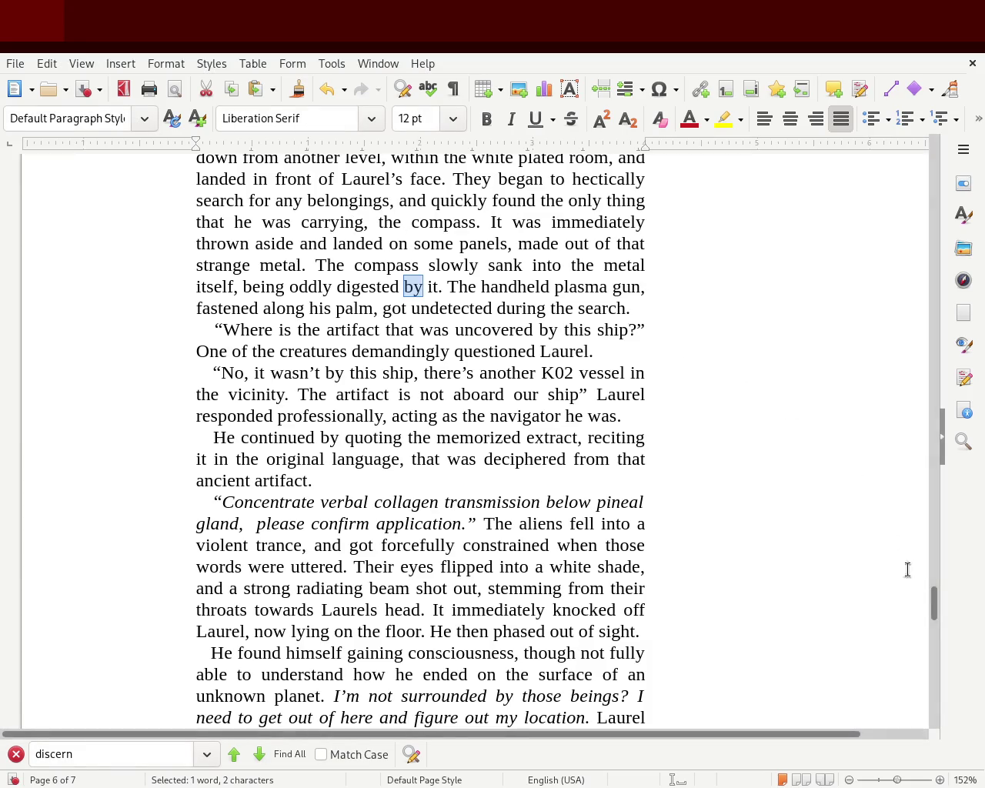
# Scroll down through the manuscript to chapter 4 on page 7.
pyautogui.moveTo(932, 608)
pyautogui.mouseDown()
pyautogui.moveTo(926, 163)
pyautogui.moveTo(915, 546)
pyautogui.moveTo(932, 378)
pyautogui.moveTo(931, 234)
pyautogui.moveTo(914, 439)
pyautogui.moveTo(932, 523)
pyautogui.mouseUp()
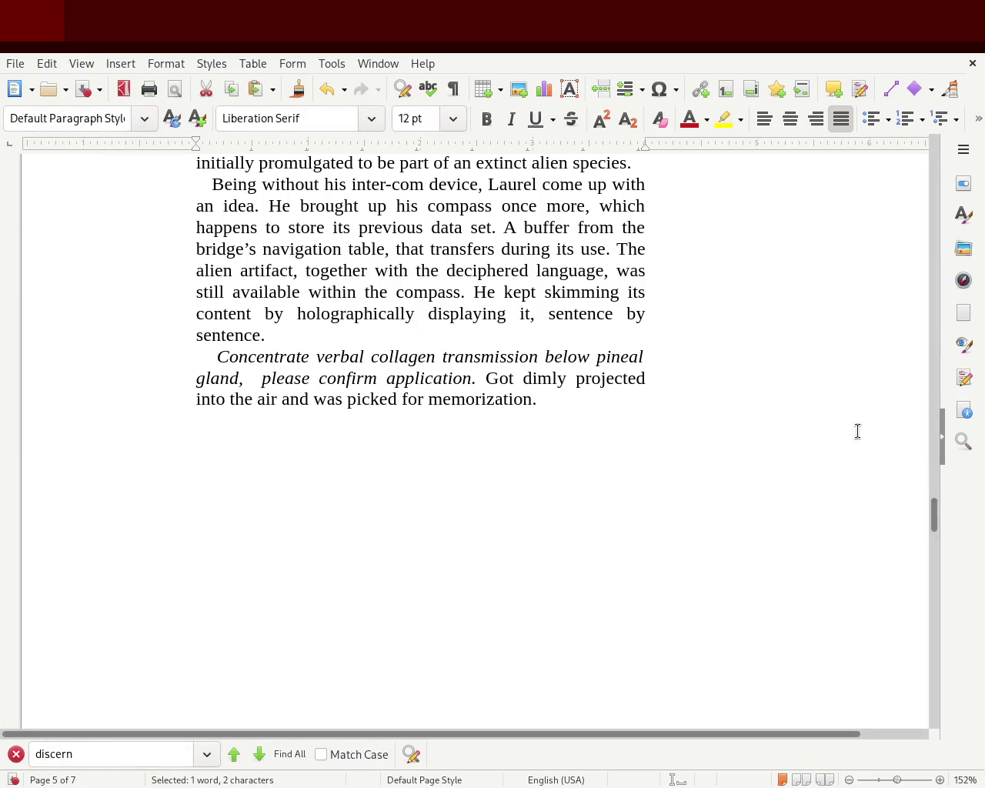
pyautogui.moveTo(933, 520)
pyautogui.mouseDown()
pyautogui.moveTo(941, 688)
pyautogui.moveTo(945, 618)
pyautogui.moveTo(925, 473)
pyautogui.moveTo(932, 150)
pyautogui.moveTo(923, 528)
pyautogui.mouseUp()
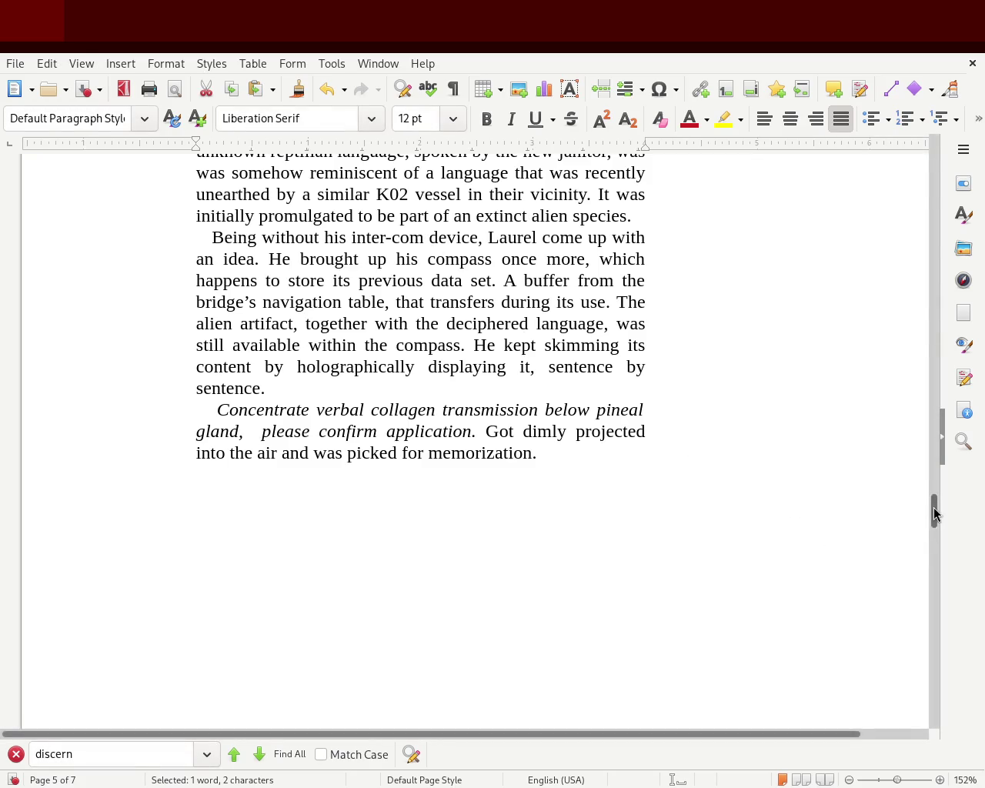
pyautogui.moveTo(934, 512); pyautogui.dragTo(935, 660)
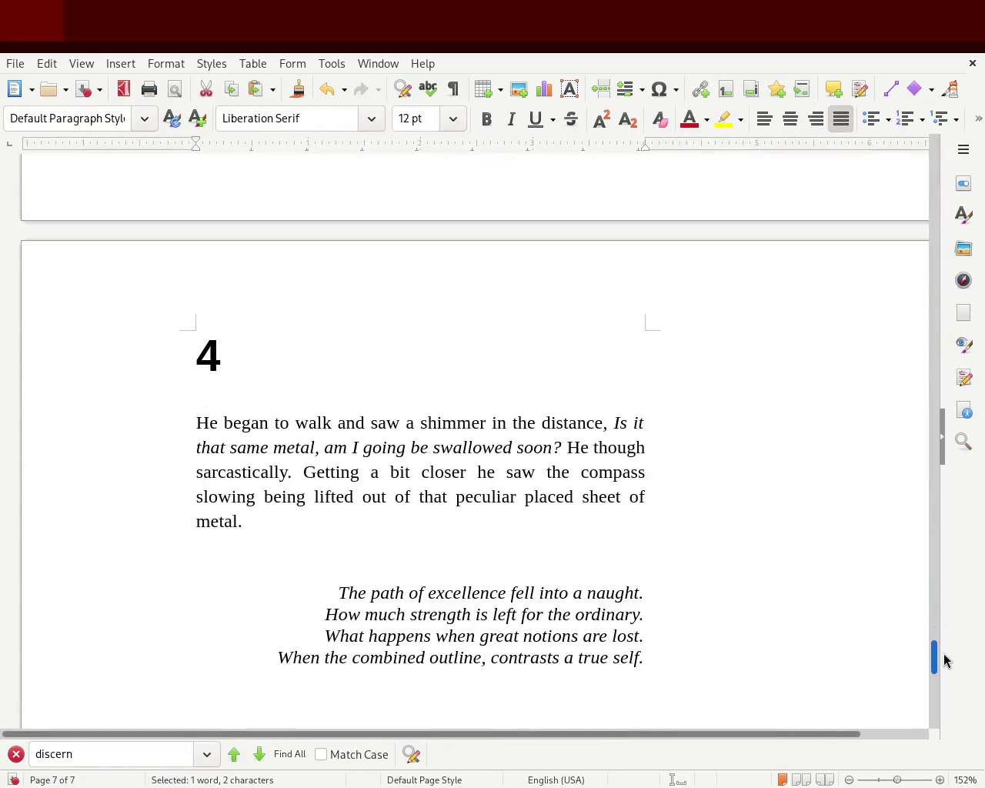
# Scroll from the top of the story to chapter 2's receptionist scene on page 4.
pyautogui.scroll(-2, 945, 660)
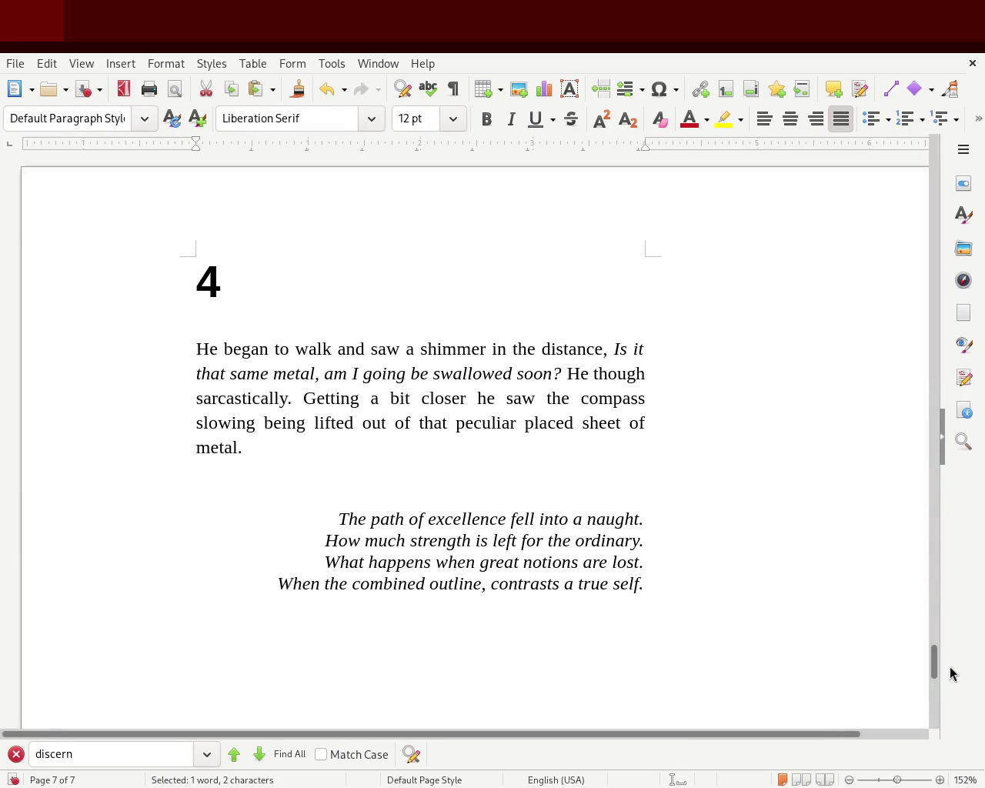
pyautogui.moveTo(935, 658)
pyautogui.mouseDown()
pyautogui.moveTo(935, 148)
pyautogui.moveTo(947, 433)
pyautogui.mouseUp()
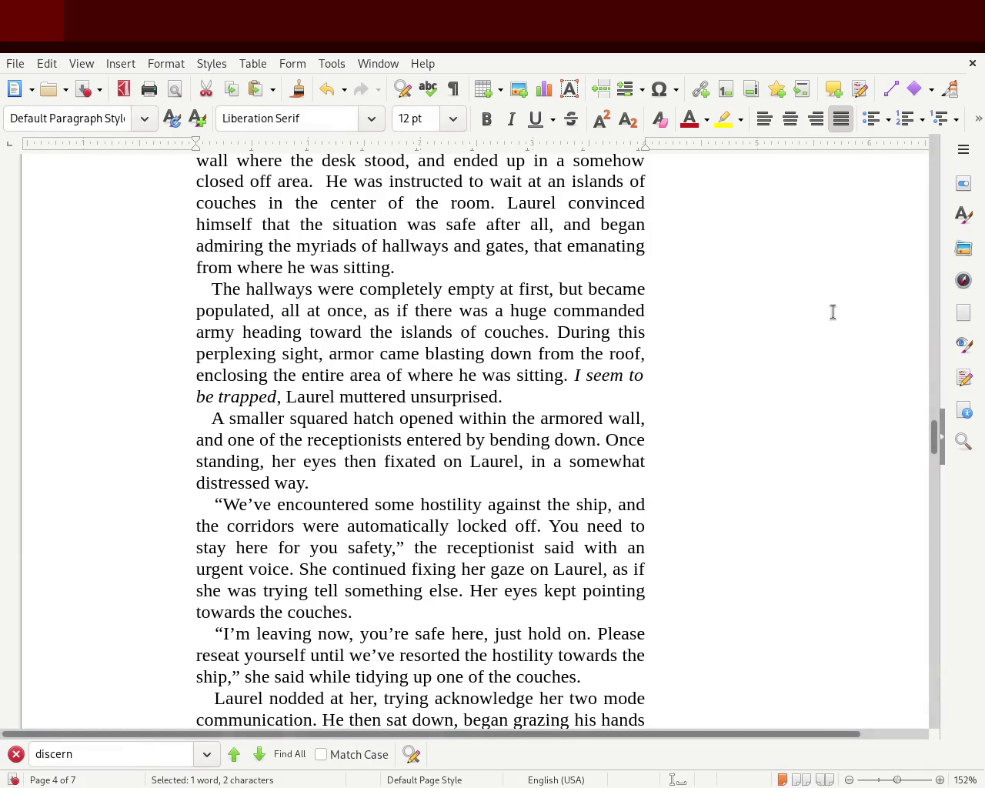
# Scroll down again to chapter 4 and its closing italic verse on page 7.
pyautogui.moveTo(933, 434)
pyautogui.mouseDown()
pyautogui.moveTo(924, 252)
pyautogui.moveTo(933, 389)
pyautogui.mouseUp()
pyautogui.moveTo(938, 459)
pyautogui.mouseDown()
pyautogui.moveTo(975, 658)
pyautogui.moveTo(976, 598)
pyautogui.moveTo(982, 667)
pyautogui.mouseUp()
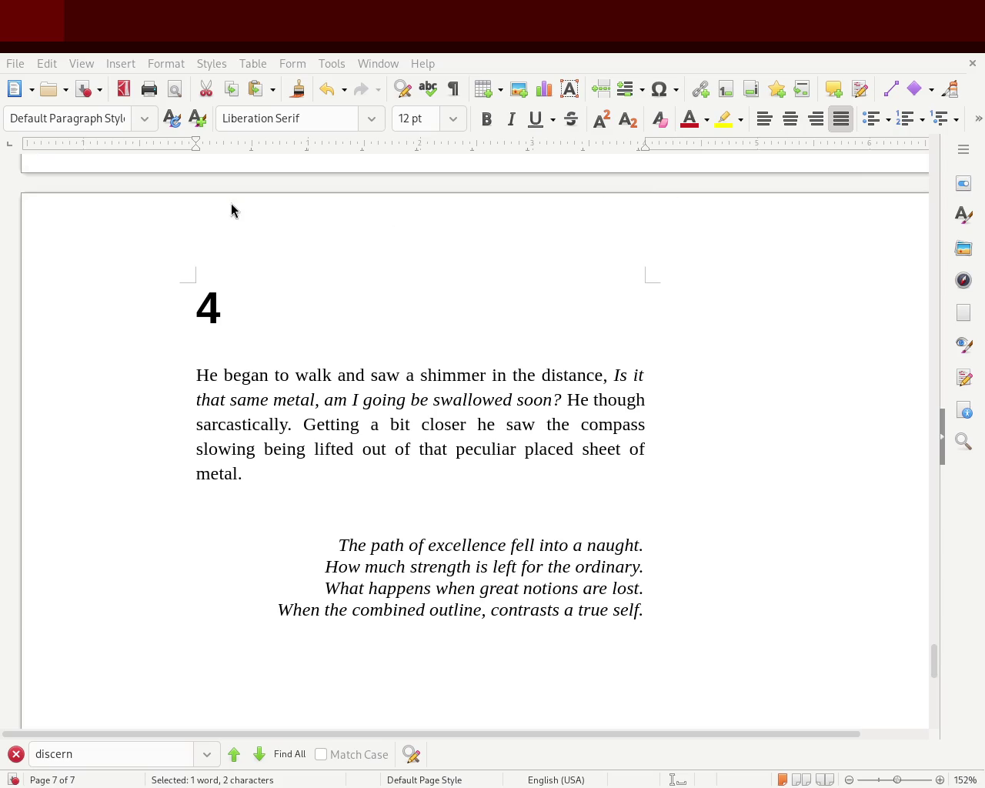
# Insert commas after 'that' and after 'placed' in chapter 4, then save.
pyautogui.click(447, 450)
pyautogui.write(',')
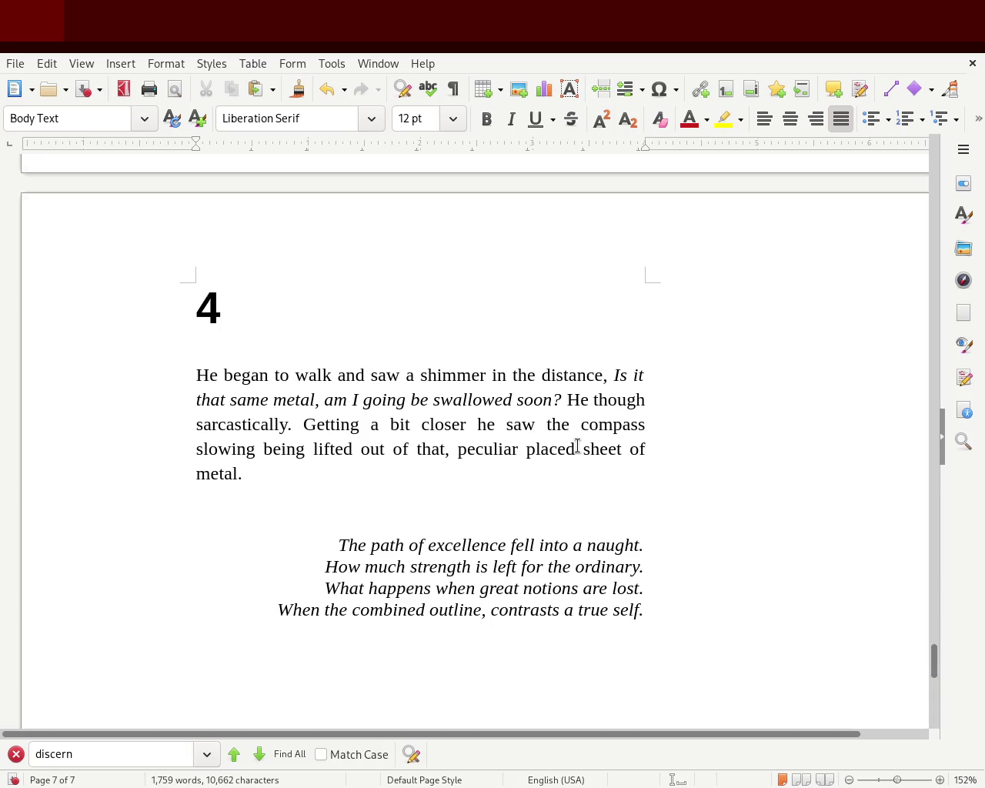
pyautogui.click(576, 449)
pyautogui.write(',')
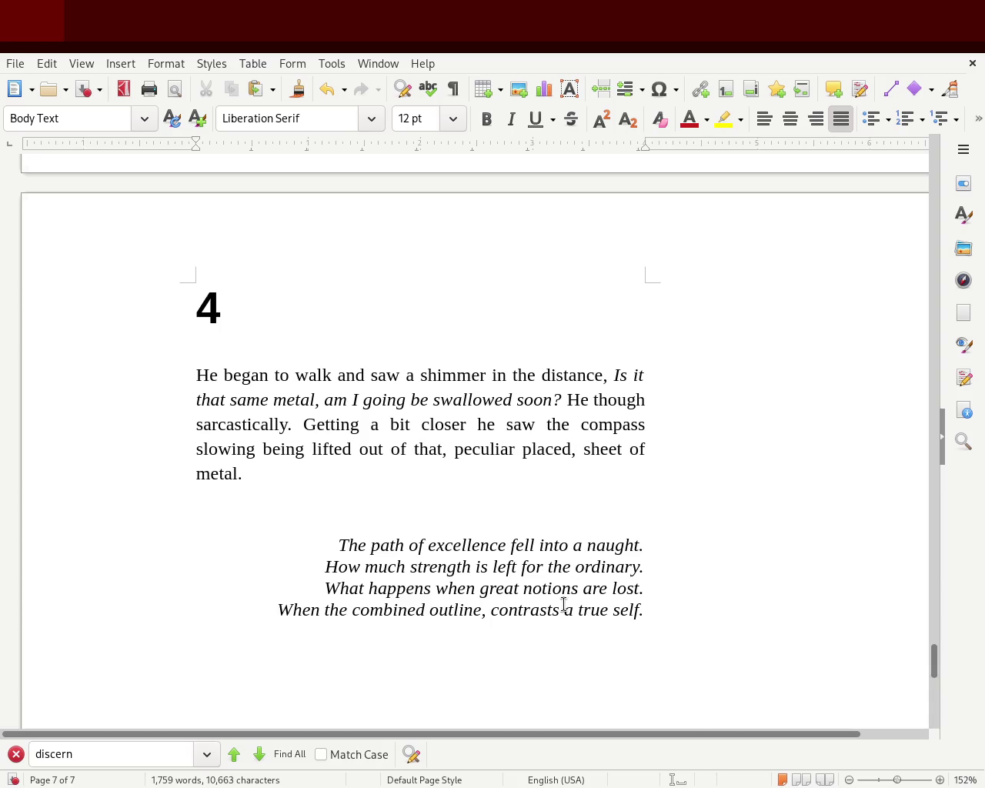
pyautogui.hotkey('ctrl', 's')
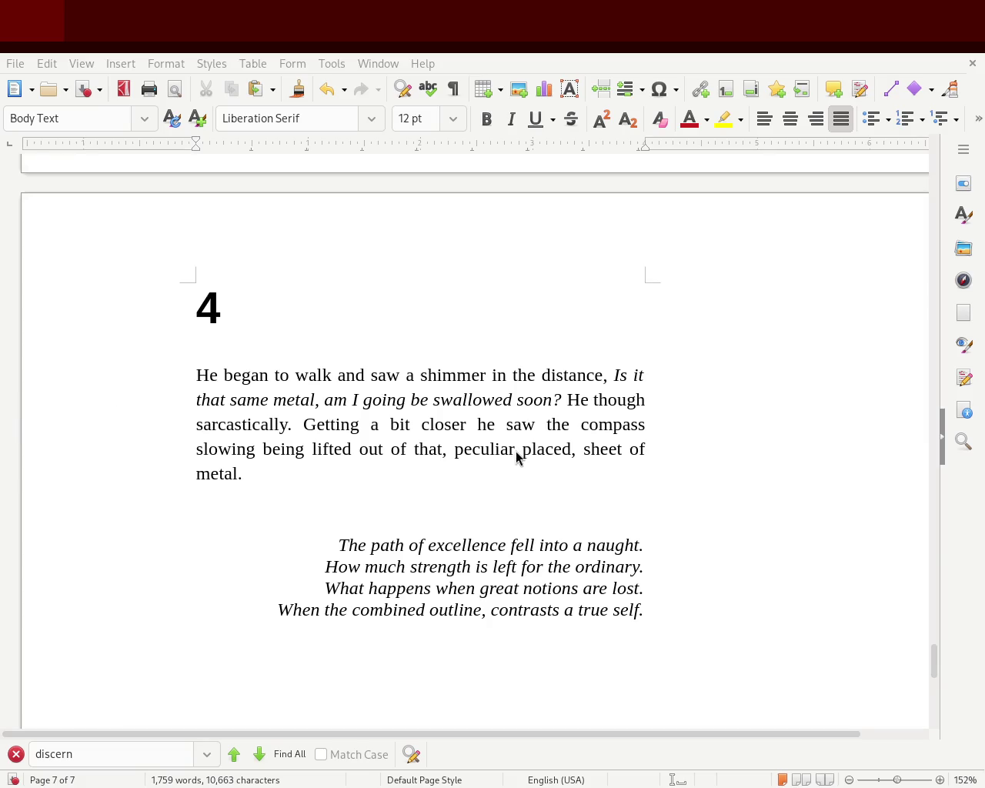
# Scroll back up to chapter 2's opening on page 4.
pyautogui.click(301, 305)
pyautogui.moveTo(935, 668)
pyautogui.mouseDown()
pyautogui.moveTo(974, 420)
pyautogui.moveTo(981, 189)
pyautogui.moveTo(974, 739)
pyautogui.moveTo(966, 123)
pyautogui.moveTo(959, 677)
pyautogui.moveTo(952, 594)
pyautogui.moveTo(954, 584)
pyautogui.moveTo(960, 640)
pyautogui.moveTo(968, 405)
pyautogui.moveTo(965, 596)
pyautogui.mouseUp()
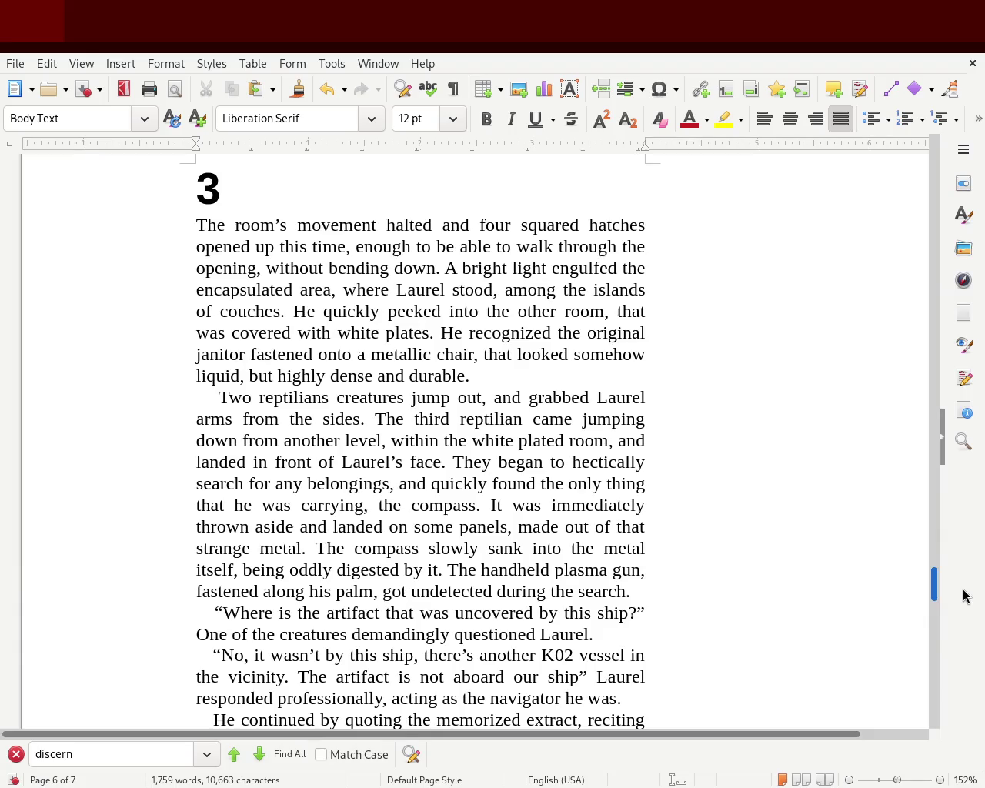
pyautogui.moveTo(965, 596); pyautogui.dragTo(974, 406)
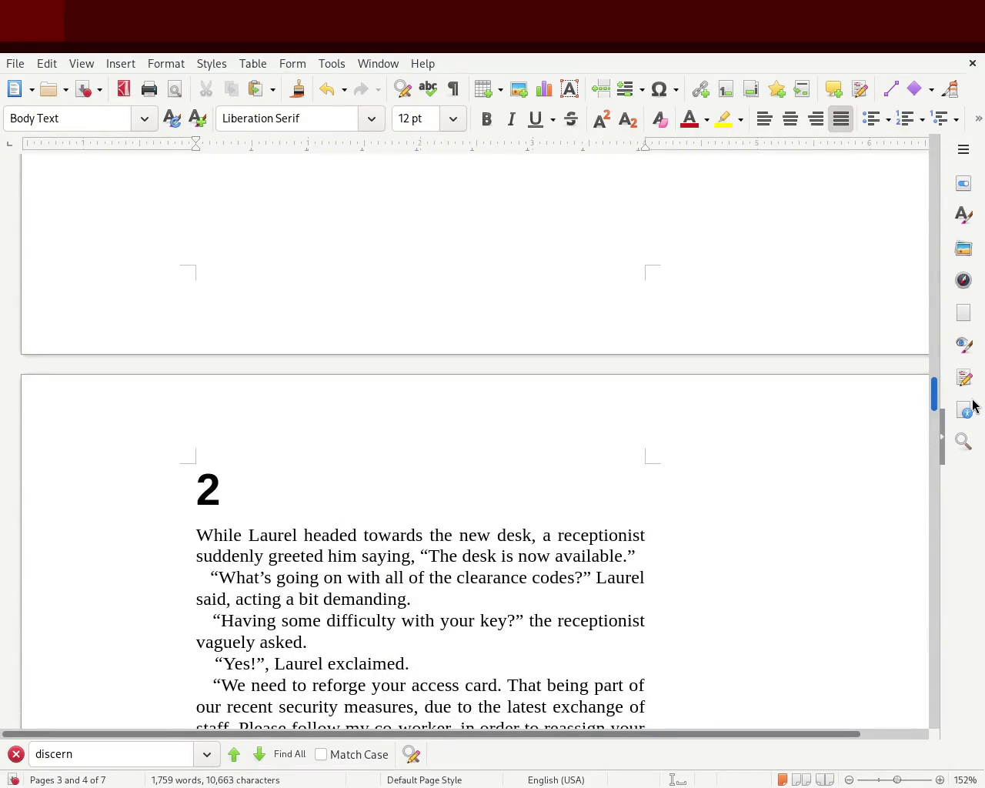
pyautogui.moveTo(974, 406)
pyautogui.mouseDown()
pyautogui.moveTo(973, 242)
pyautogui.moveTo(983, 252)
pyautogui.mouseUp()
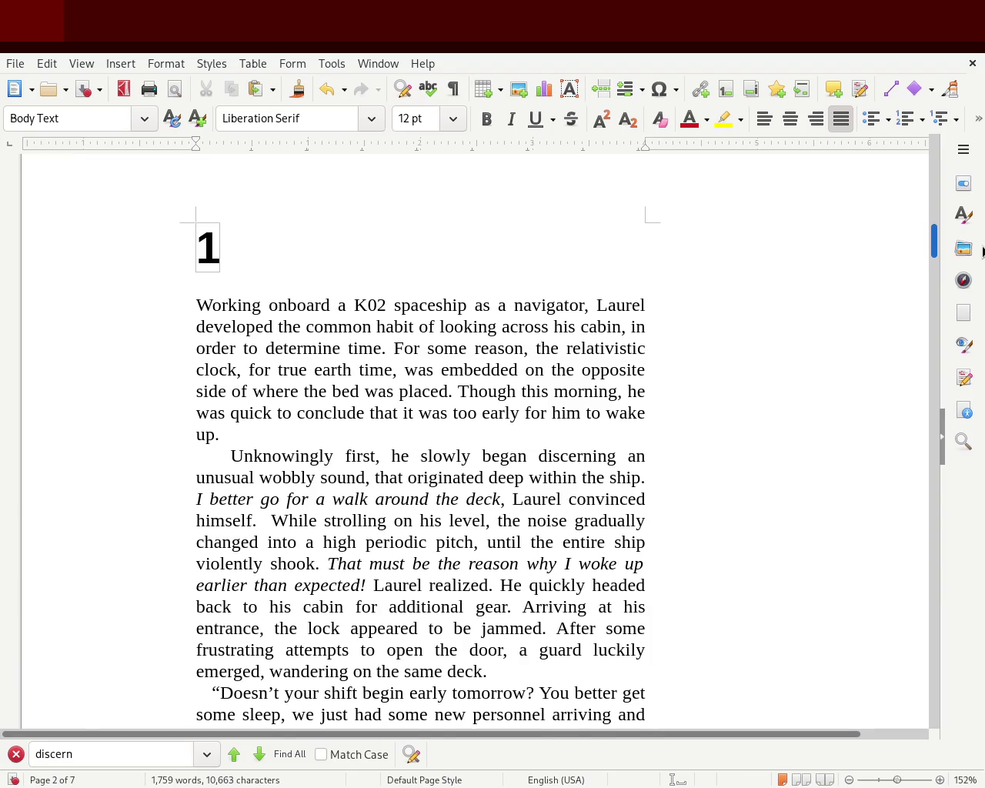
pyautogui.scroll(-1, 982, 254)
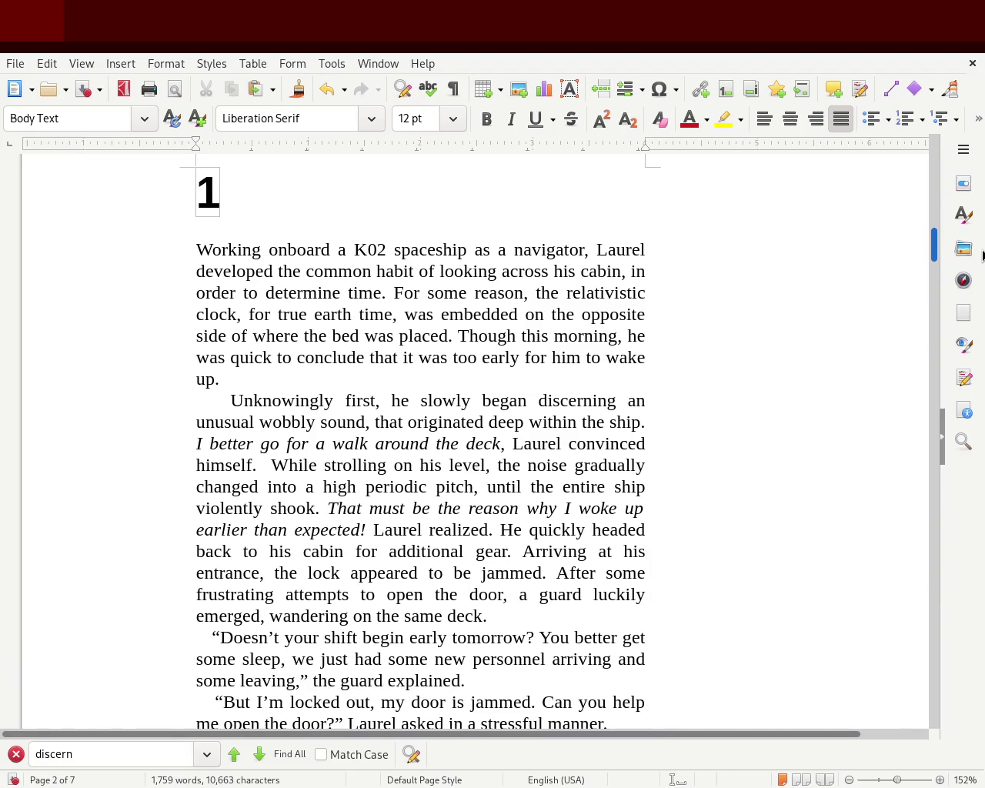
pyautogui.scroll(-2, 983, 255)
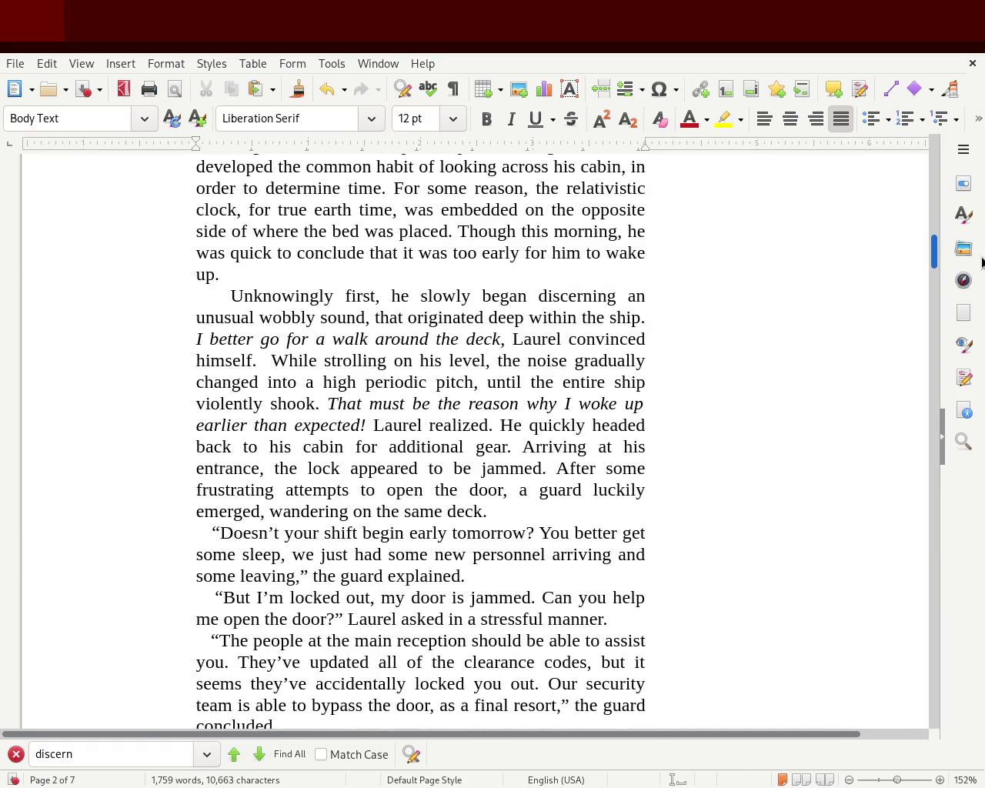
pyautogui.moveTo(983, 262)
pyautogui.mouseDown()
pyautogui.moveTo(983, 435)
pyautogui.moveTo(983, 419)
pyautogui.mouseUp()
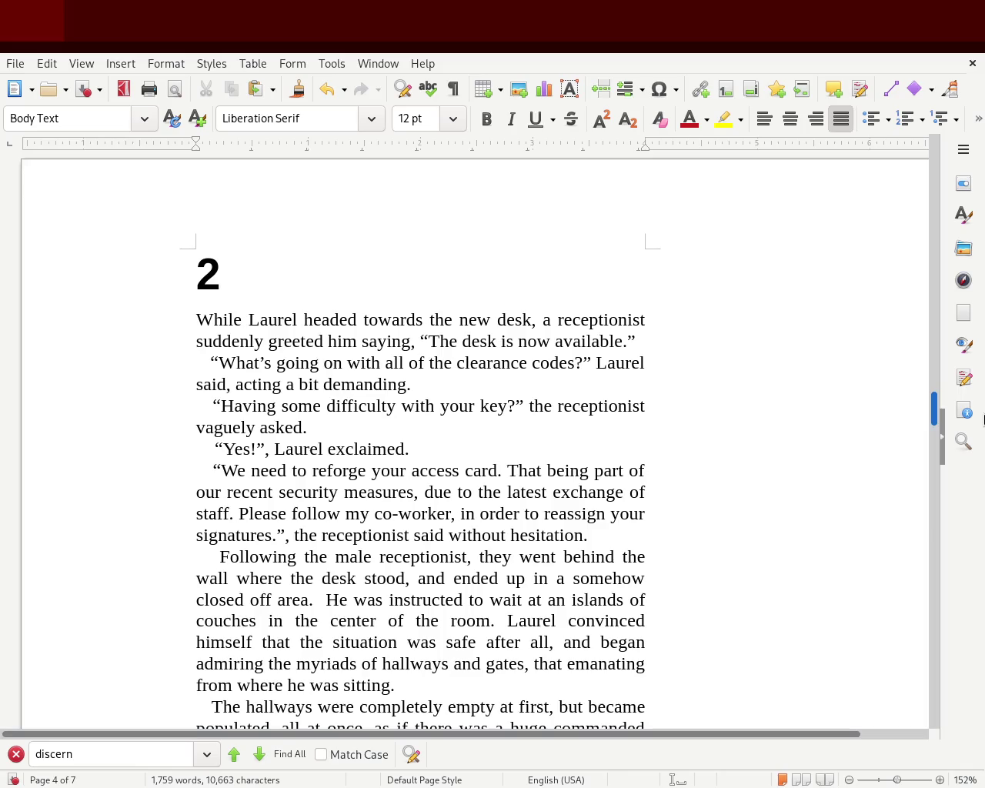
pyautogui.moveTo(982, 419)
pyautogui.mouseDown()
pyautogui.moveTo(981, 512)
pyautogui.moveTo(959, 610)
pyautogui.moveTo(942, 581)
pyautogui.mouseUp()
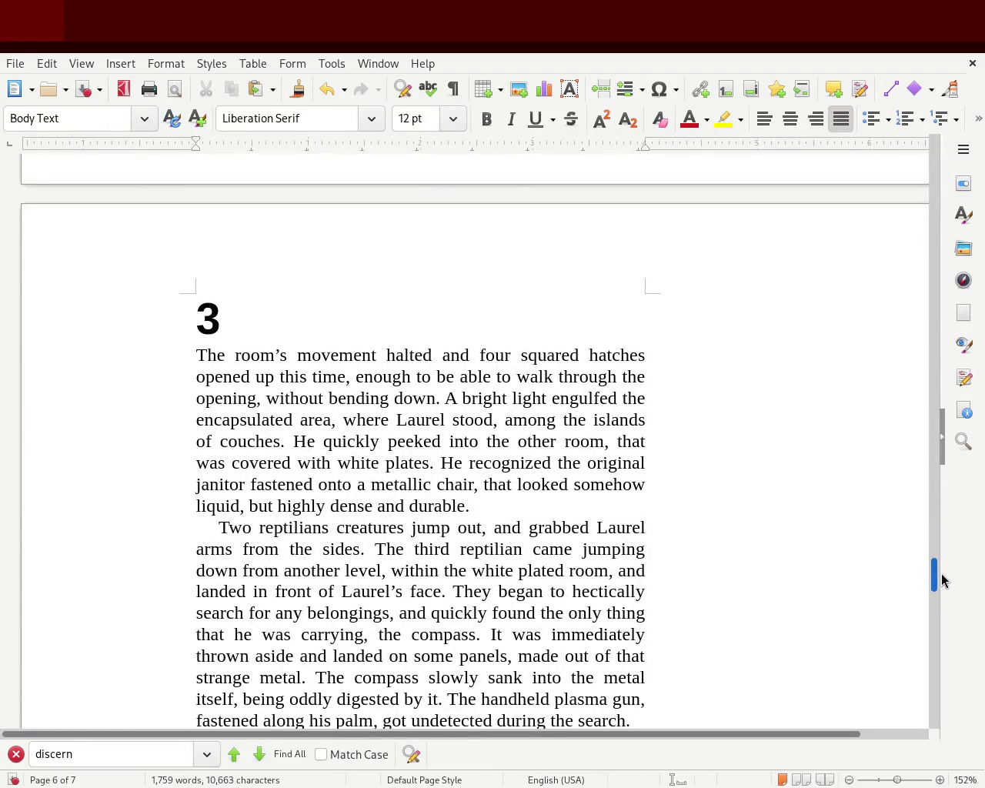
pyautogui.moveTo(942, 580); pyautogui.dragTo(942, 581)
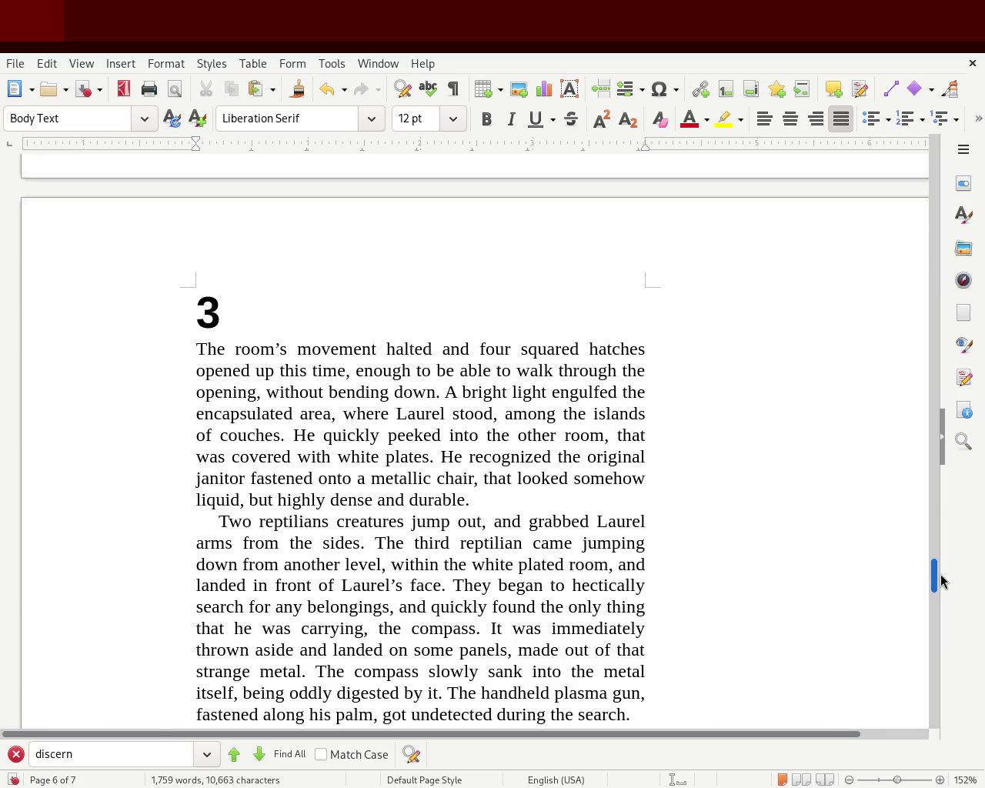
pyautogui.moveTo(940, 581); pyautogui.dragTo(940, 591)
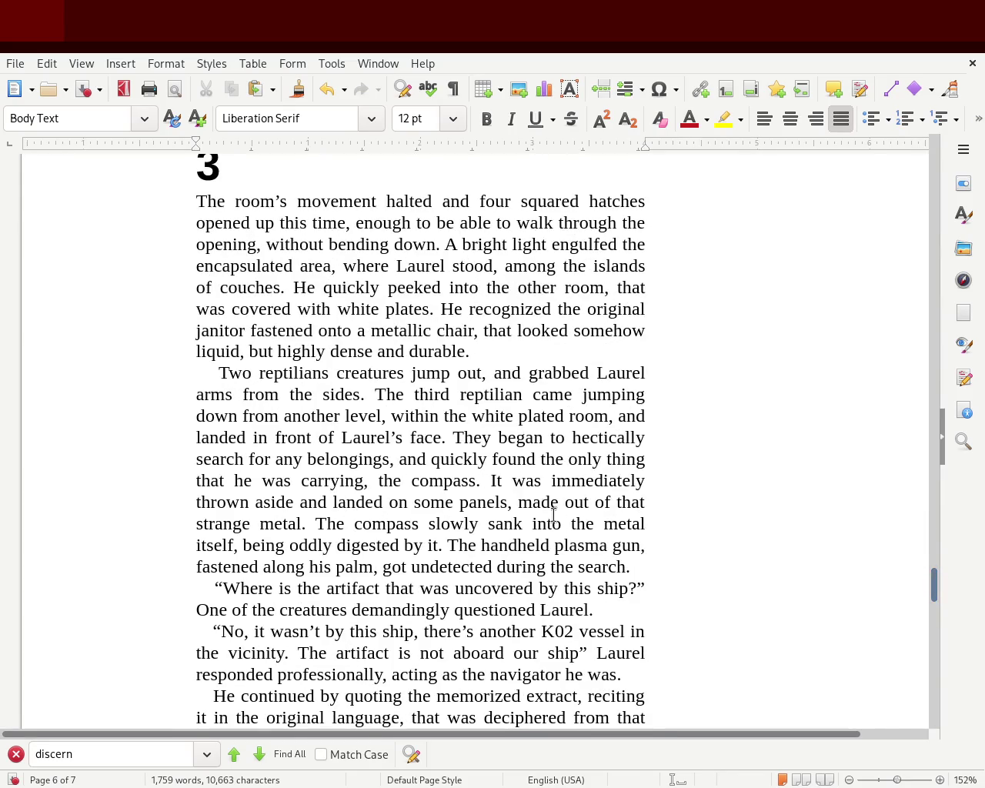
pyautogui.click(449, 375)
pyautogui.write('ed')
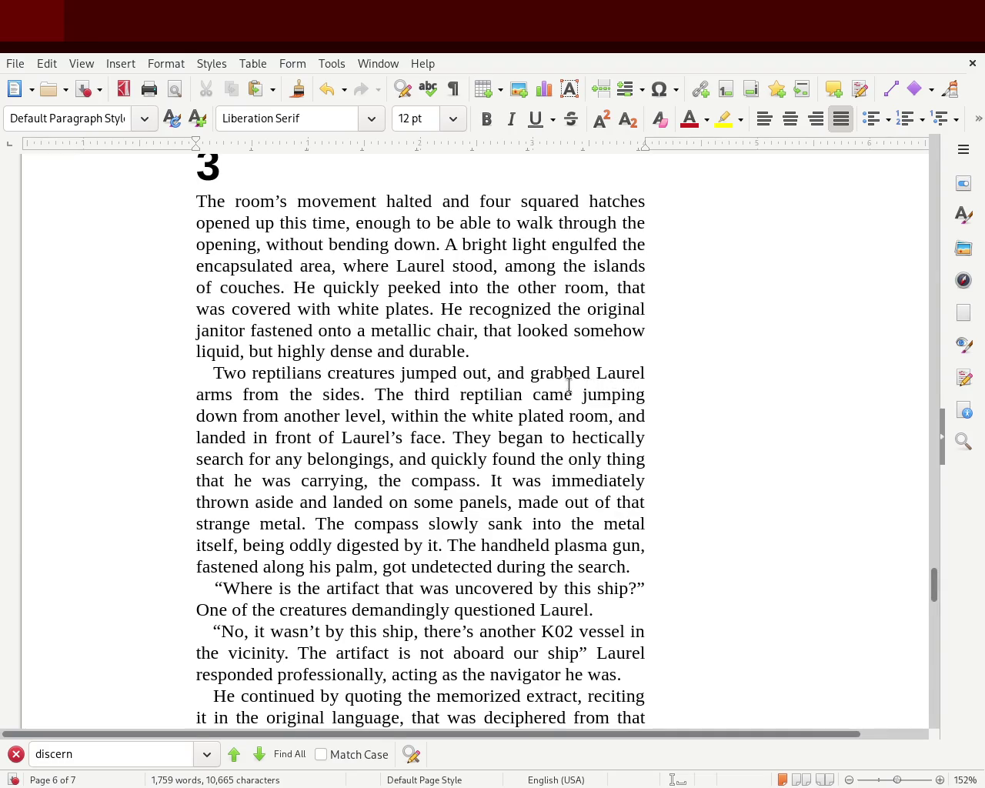
# Move 'both' to sit before 'arms' and change 'the sides' to 'his sides'.
pyautogui.click(598, 374)
pyautogui.write('both')
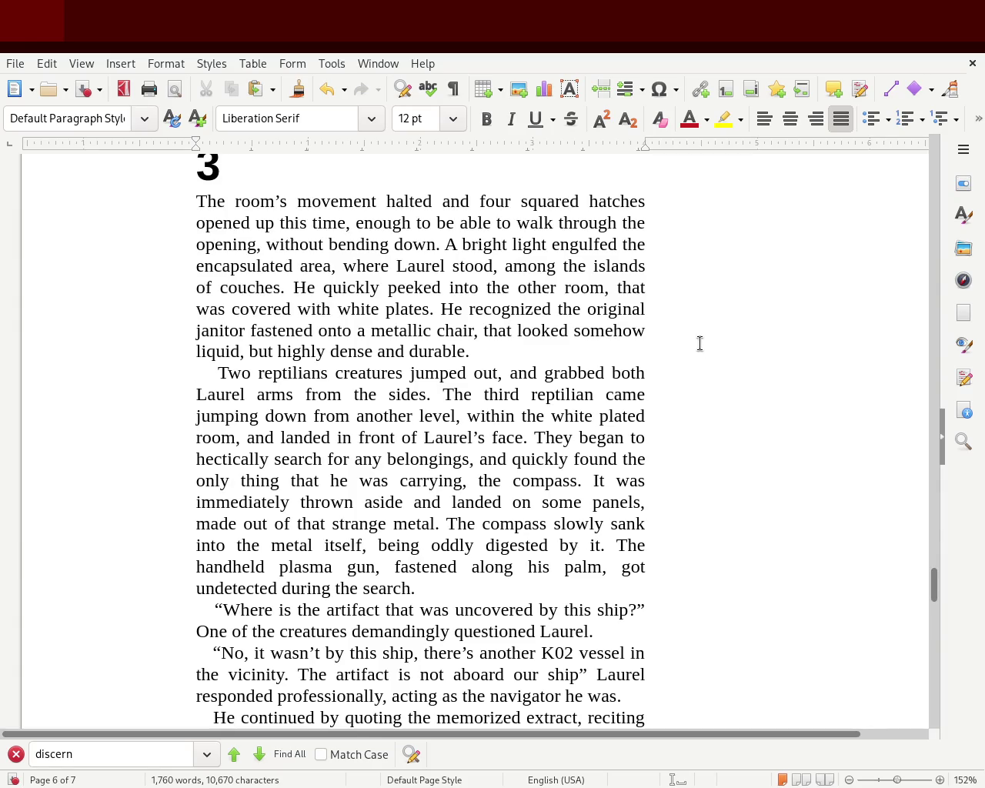
pyautogui.doubleClick(616, 368)
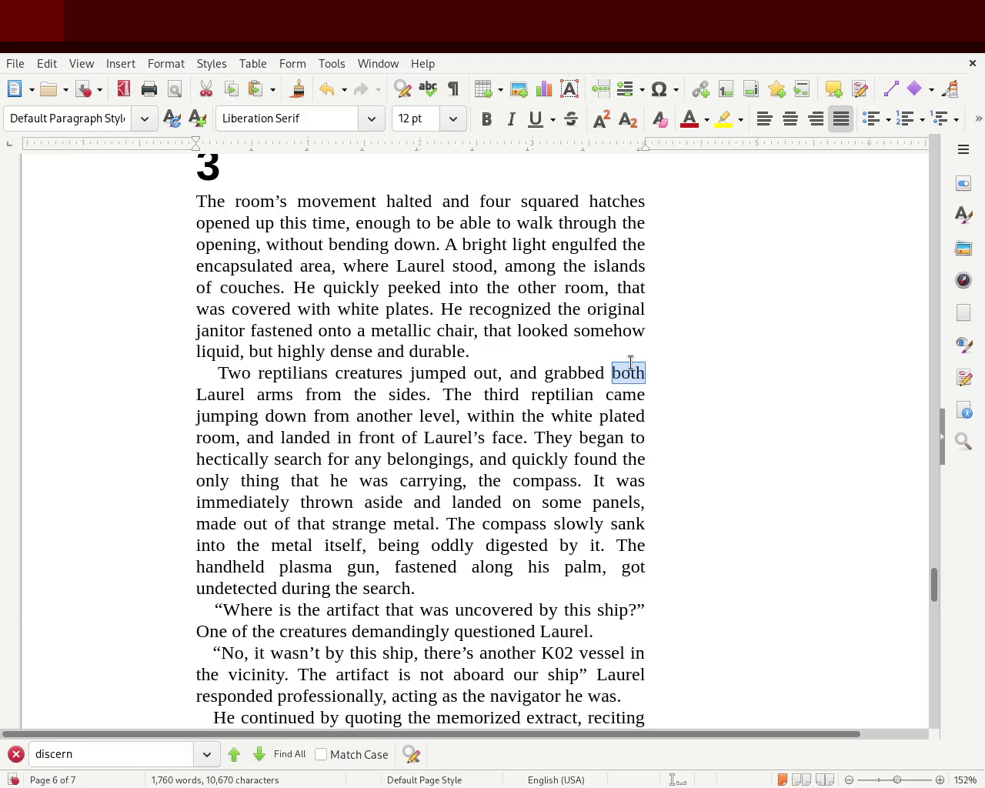
pyautogui.press('Delete')
pyautogui.press('Right')
pyautogui.press('Right')
pyautogui.press('Right')
pyautogui.press('Right')
pyautogui.press('Right')
pyautogui.write('both')
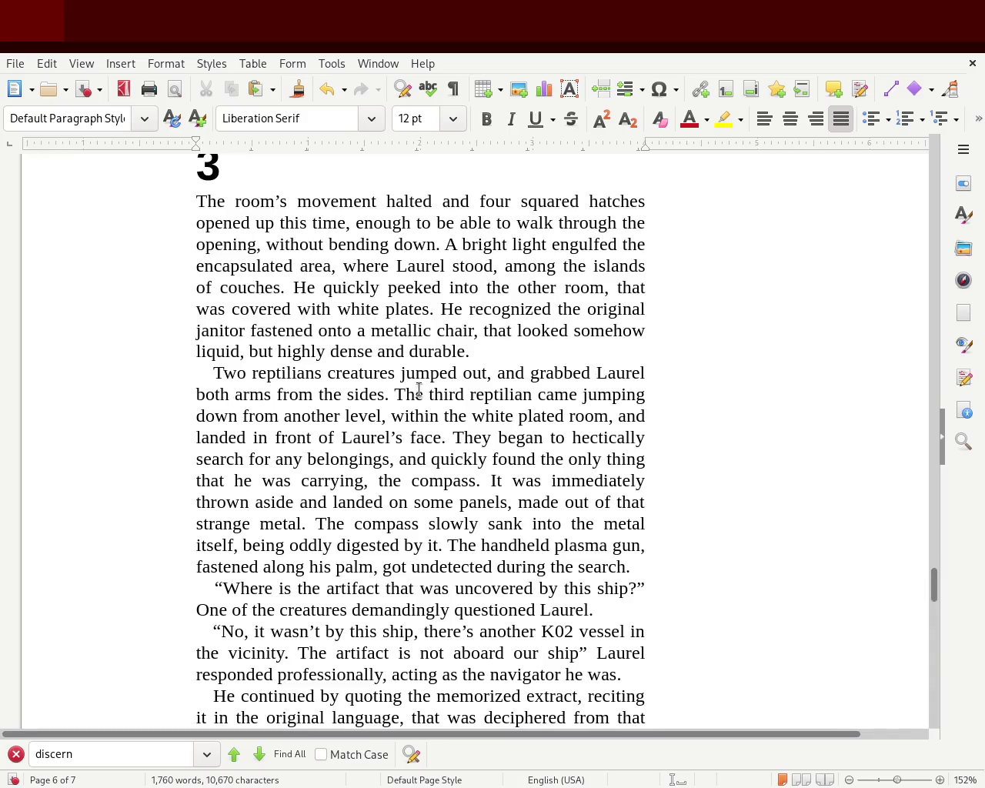
pyautogui.doubleClick(331, 394)
pyautogui.write('his')
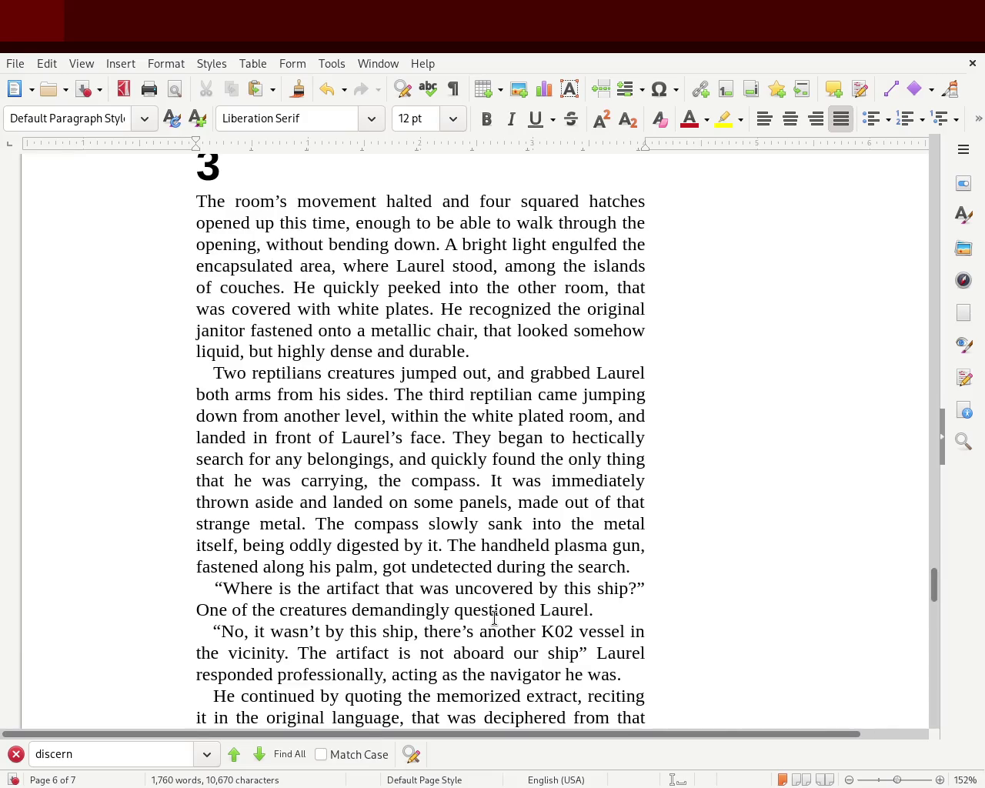
# Add a comma after 'creatures', briefly typing then removing 'began' after 'demandingly'.
pyautogui.click(347, 609)
pyautogui.write(',')
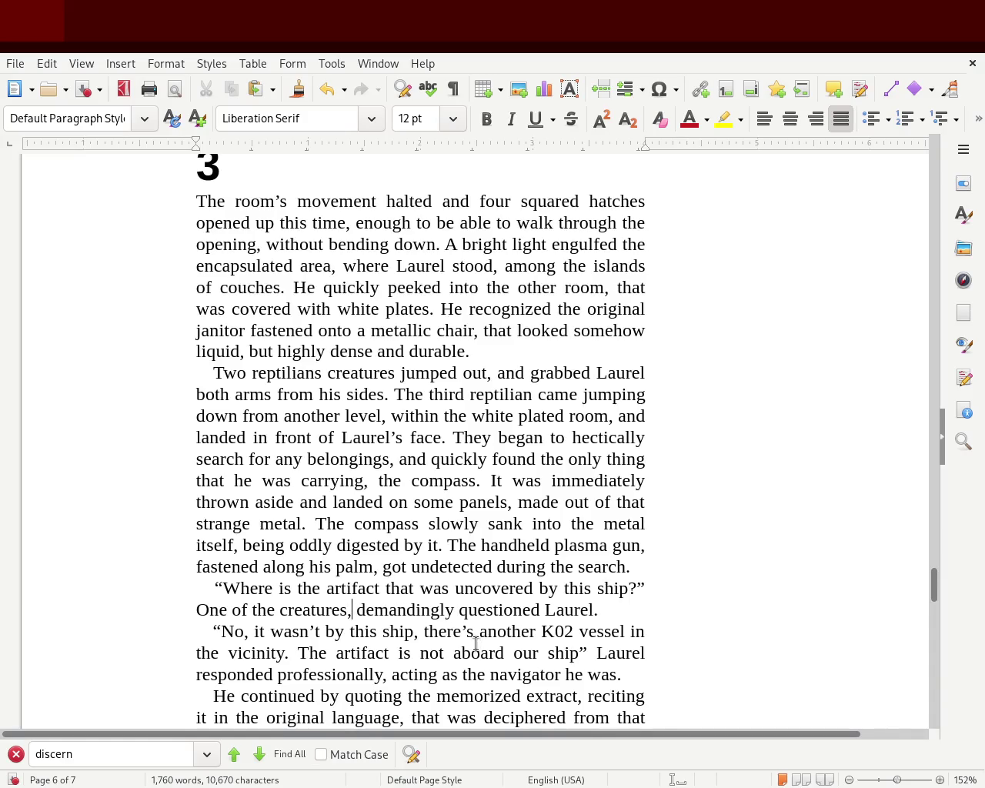
pyautogui.click(455, 608)
pyautogui.write('bega ')
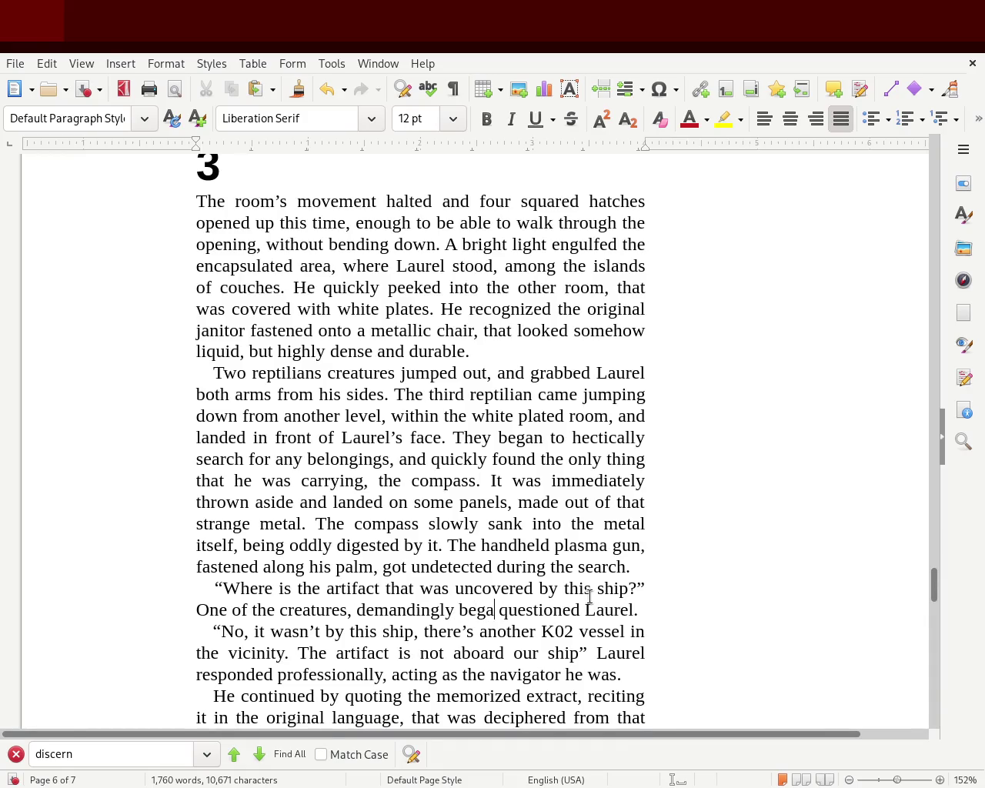
pyautogui.write('n')
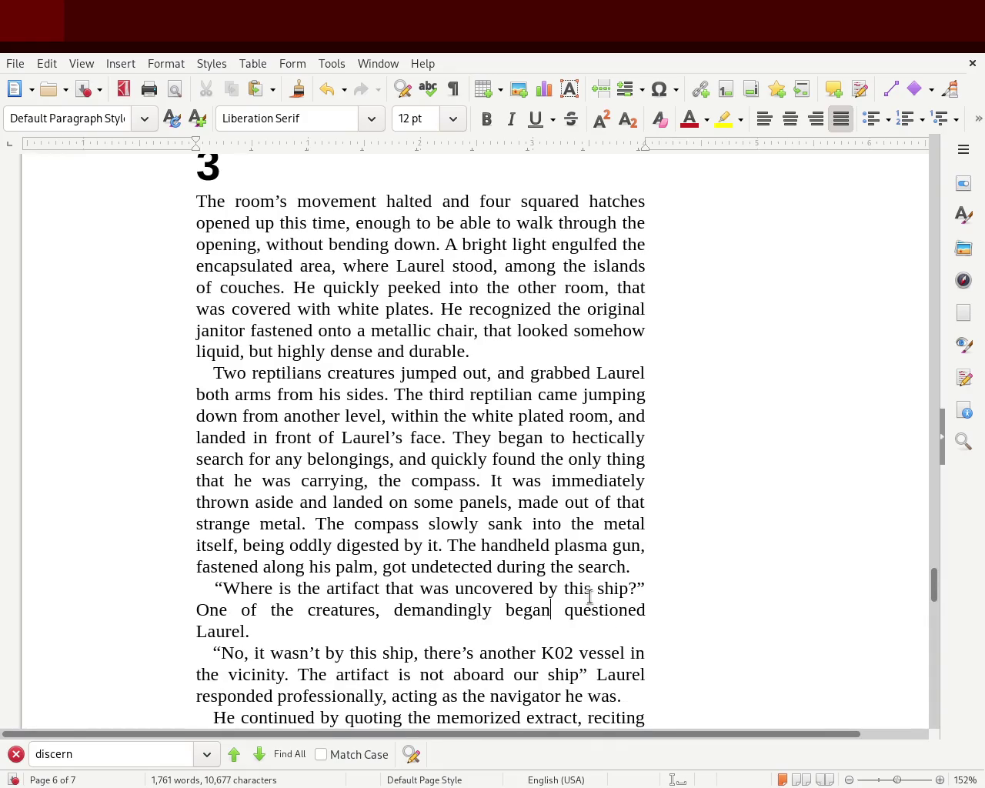
pyautogui.press('BackSpace')
pyautogui.press('BackSpace')
pyautogui.press('BackSpace')
pyautogui.press('BackSpace')
pyautogui.press('BackSpace')
pyautogui.press('BackSpace')
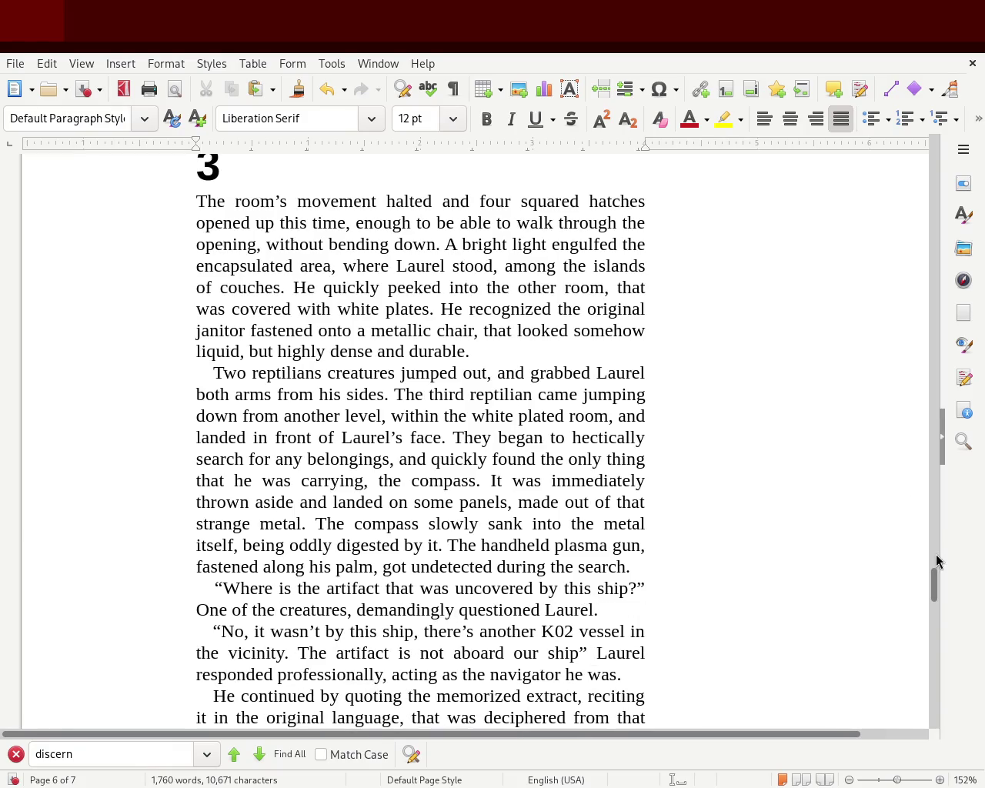
pyautogui.moveTo(934, 583); pyautogui.dragTo(937, 623)
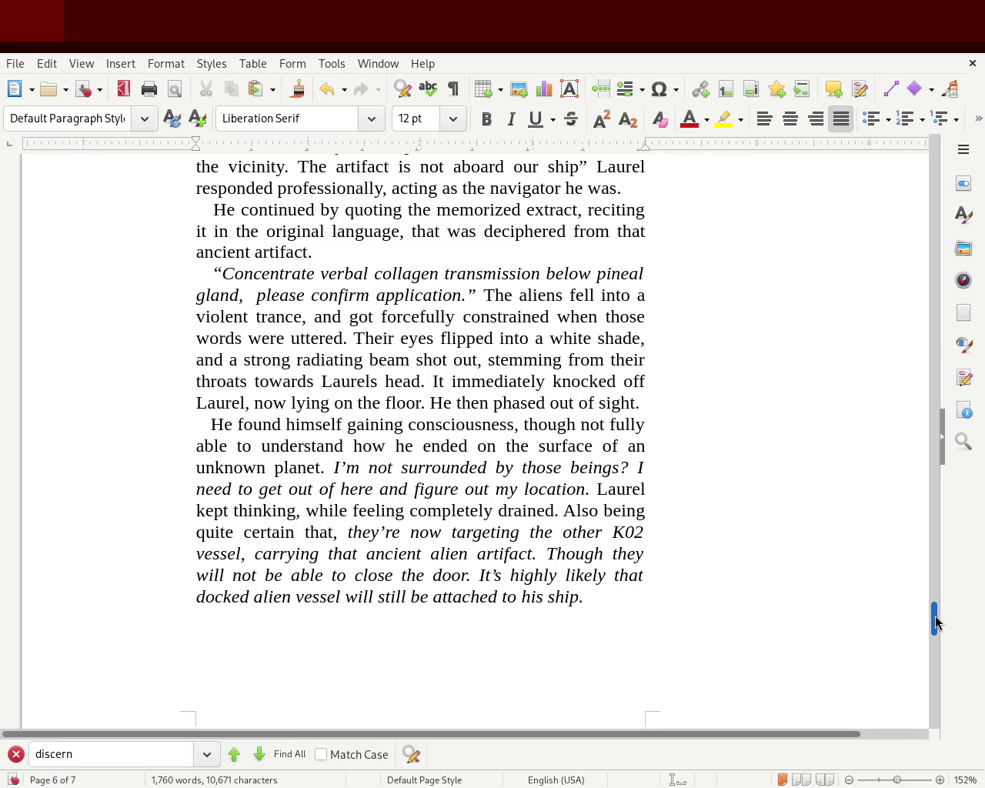
# Insert blank paragraphs so 'He found himself gaining consciousness…' moves onto page 7.
pyautogui.moveTo(936, 623)
pyautogui.mouseDown()
pyautogui.moveTo(941, 600)
pyautogui.moveTo(936, 626)
pyautogui.mouseUp()
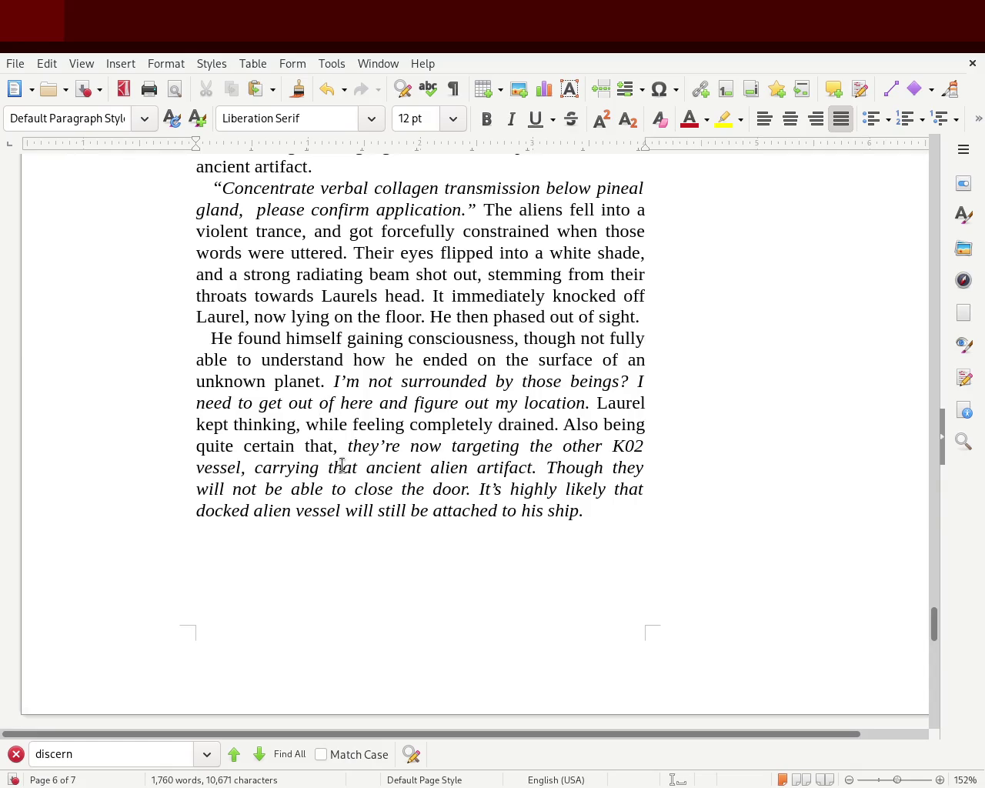
pyautogui.press('Return')
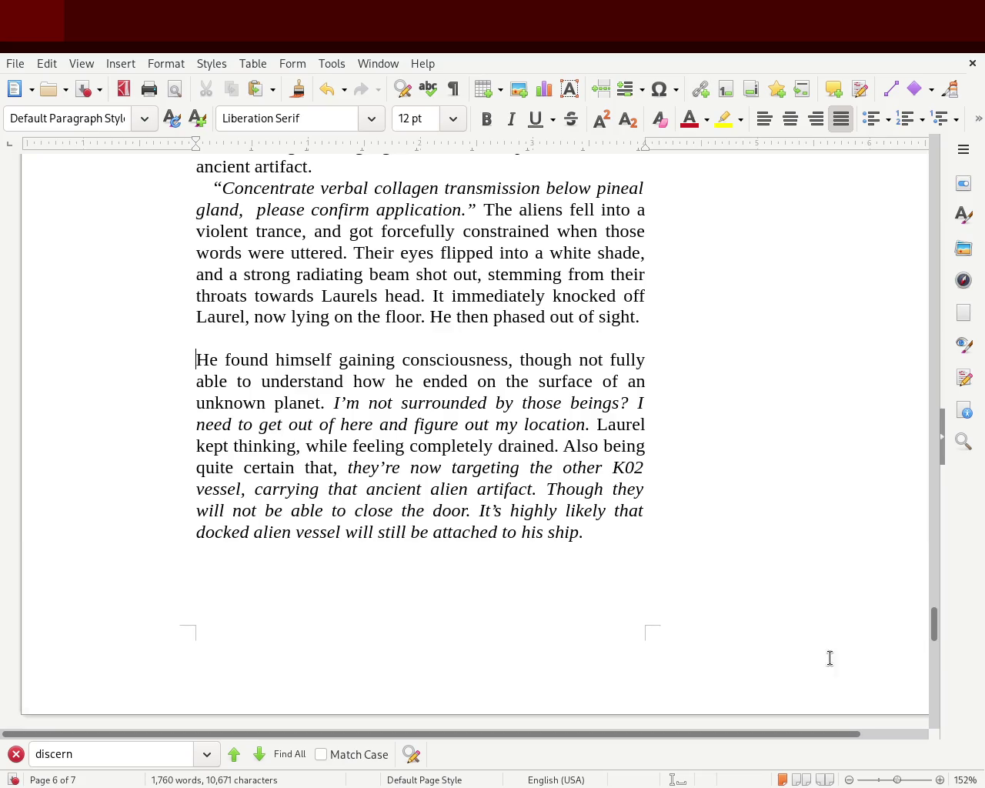
pyautogui.moveTo(935, 627)
pyautogui.mouseDown()
pyautogui.moveTo(934, 662)
pyautogui.moveTo(937, 609)
pyautogui.moveTo(931, 632)
pyautogui.mouseUp()
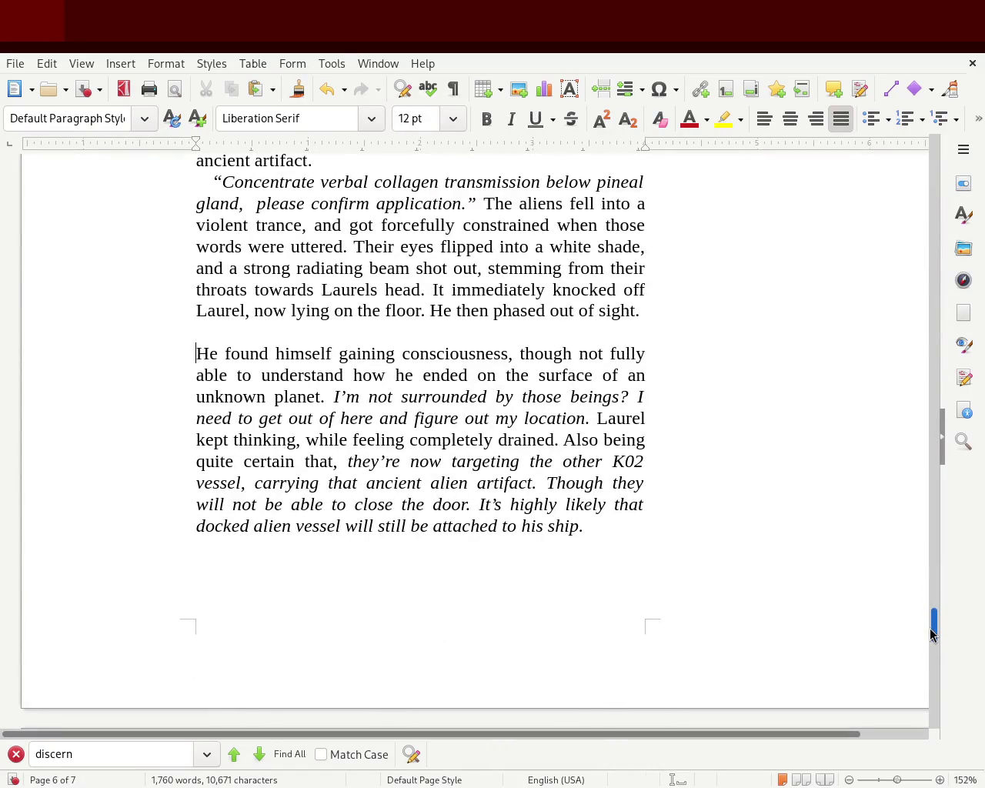
pyautogui.moveTo(929, 628)
pyautogui.mouseDown()
pyautogui.moveTo(929, 653)
pyautogui.moveTo(928, 629)
pyautogui.mouseUp()
pyautogui.press('Return')
pyautogui.press('Return')
pyautogui.press('Return')
pyautogui.press('Return')
pyautogui.press('Return')
pyautogui.press('Return')
pyautogui.press('Return')
pyautogui.press('Return')
pyautogui.press('Return')
pyautogui.press('Return')
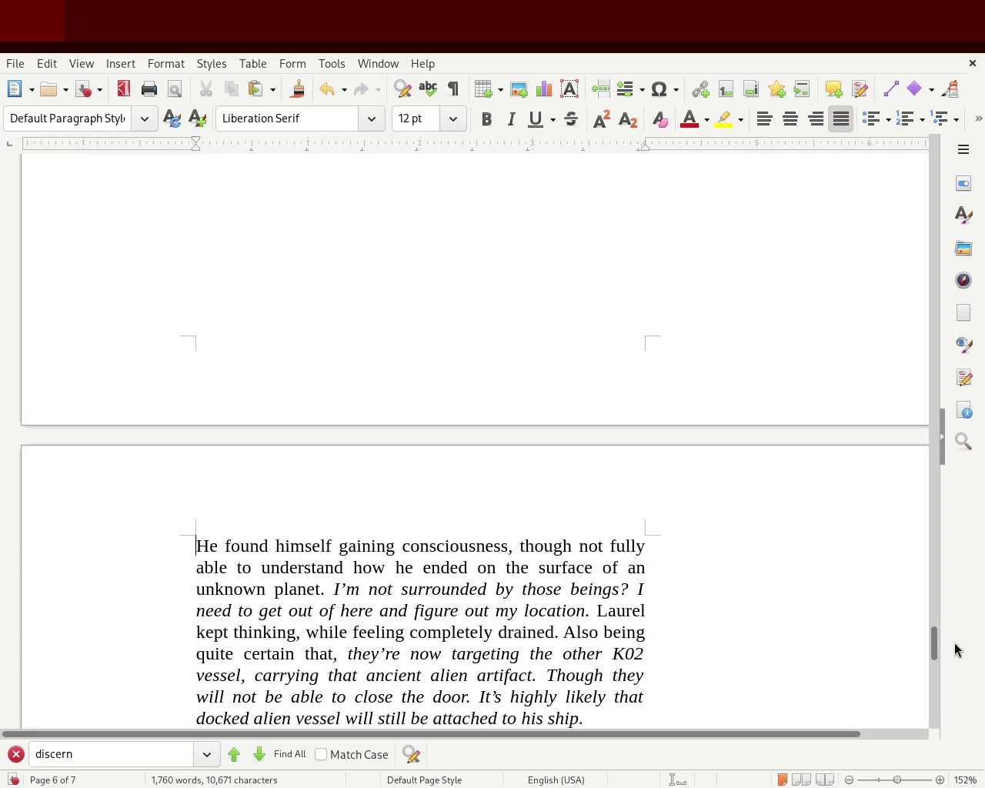
# Delete the old '4' chapter heading above 'He began to walk'.
pyautogui.scroll(-6, 932, 638)
pyautogui.moveTo(255, 474); pyautogui.dragTo(105, 478)
pyautogui.press('BackSpace')
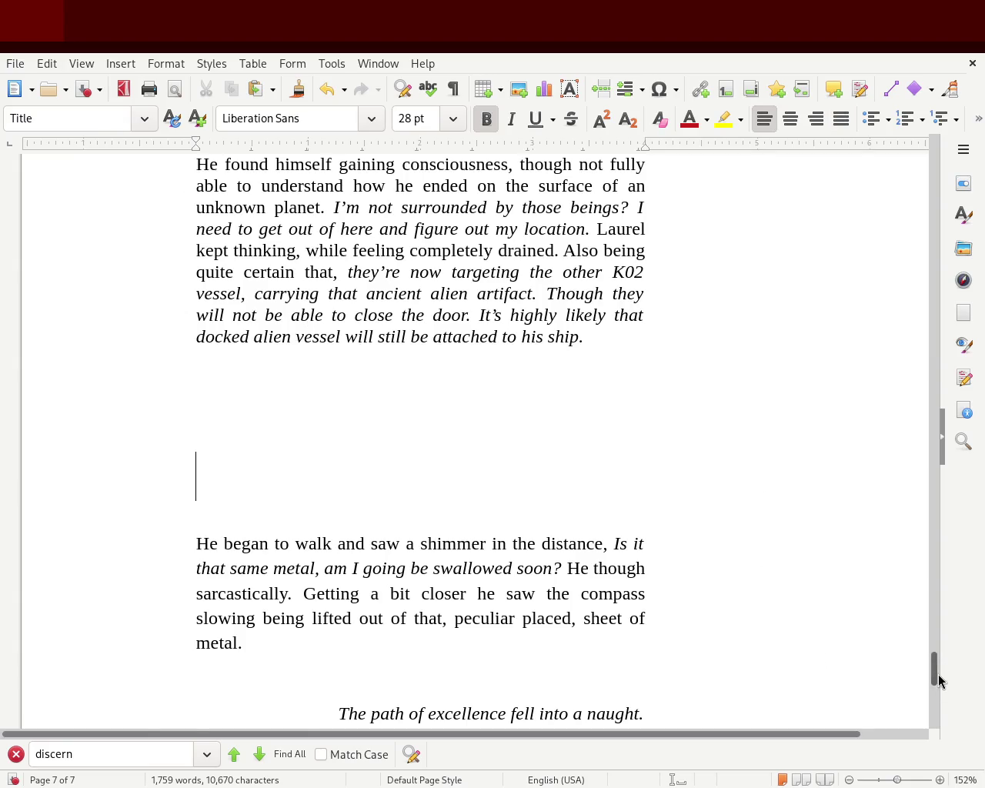
pyautogui.moveTo(935, 675); pyautogui.dragTo(934, 655)
pyautogui.click(193, 456)
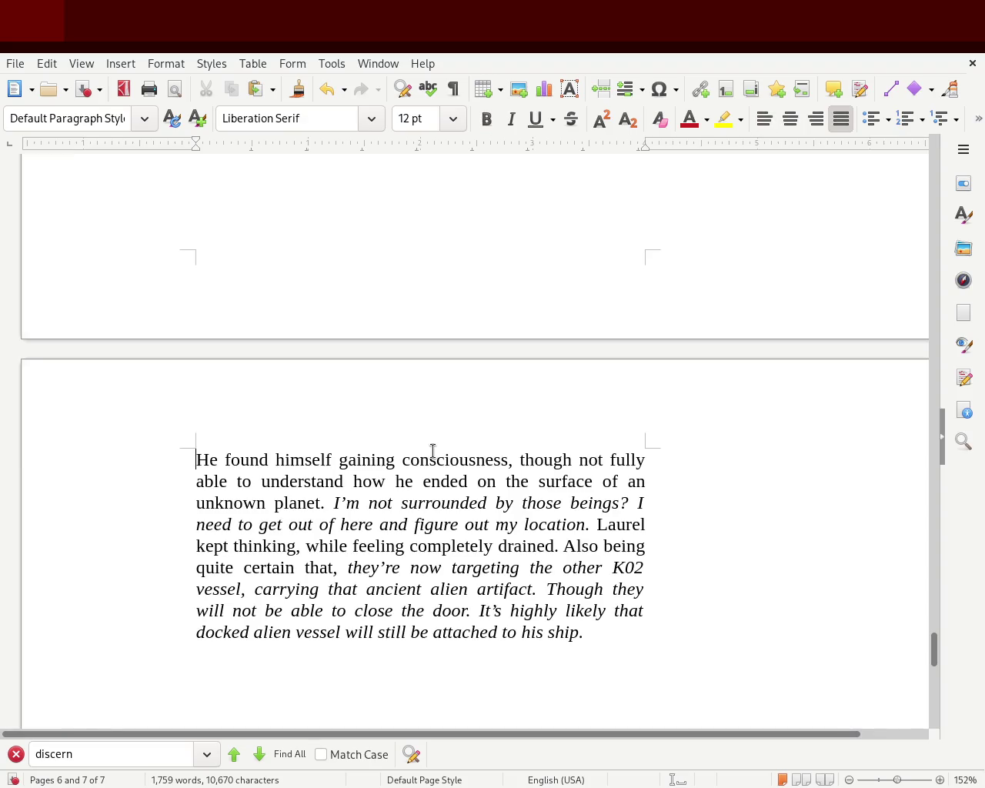
# Add a bold '4' heading line above 'He found himself gaining consciousness…'.
pyautogui.press('Down')
pyautogui.press('Return')
pyautogui.hotkey('ctrl', 'b')
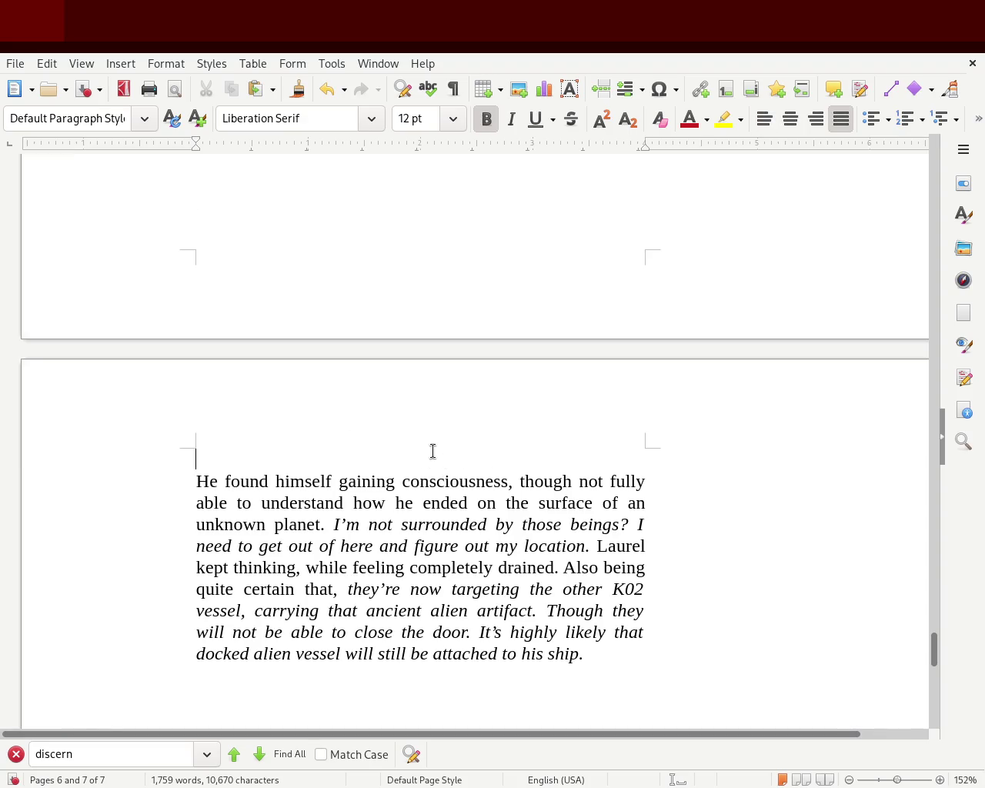
pyautogui.write('4')
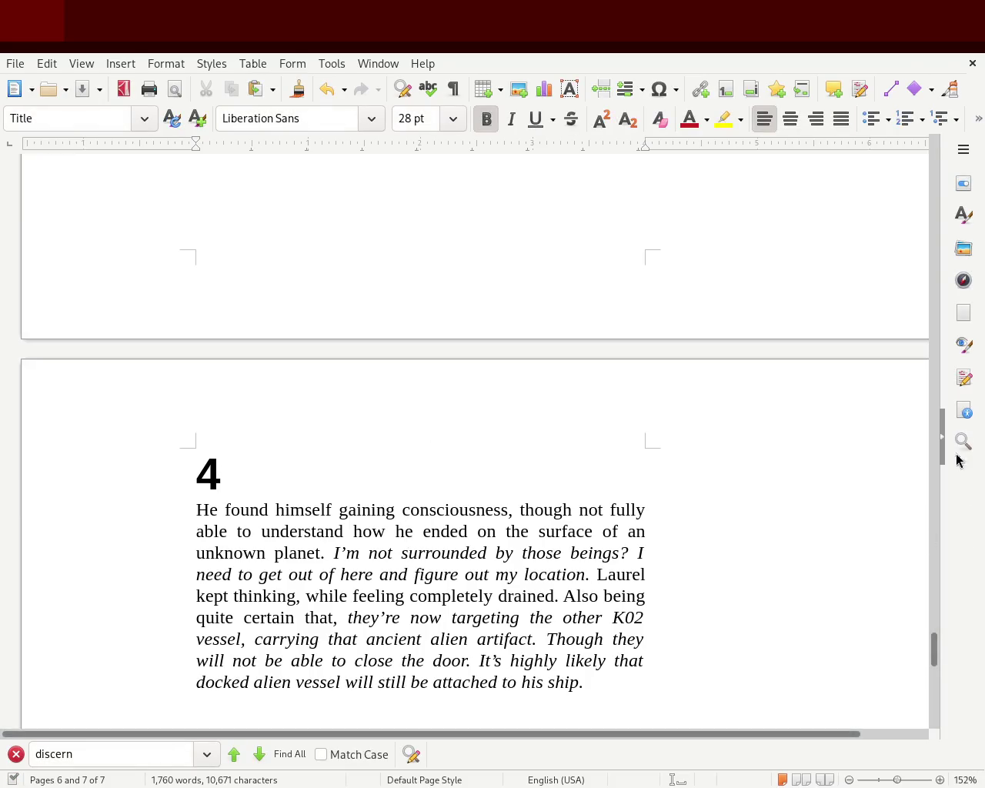
# Remove the empty paragraphs between that paragraph and 'He began to walk'.
pyautogui.moveTo(933, 650); pyautogui.dragTo(933, 672)
pyautogui.click(483, 542)
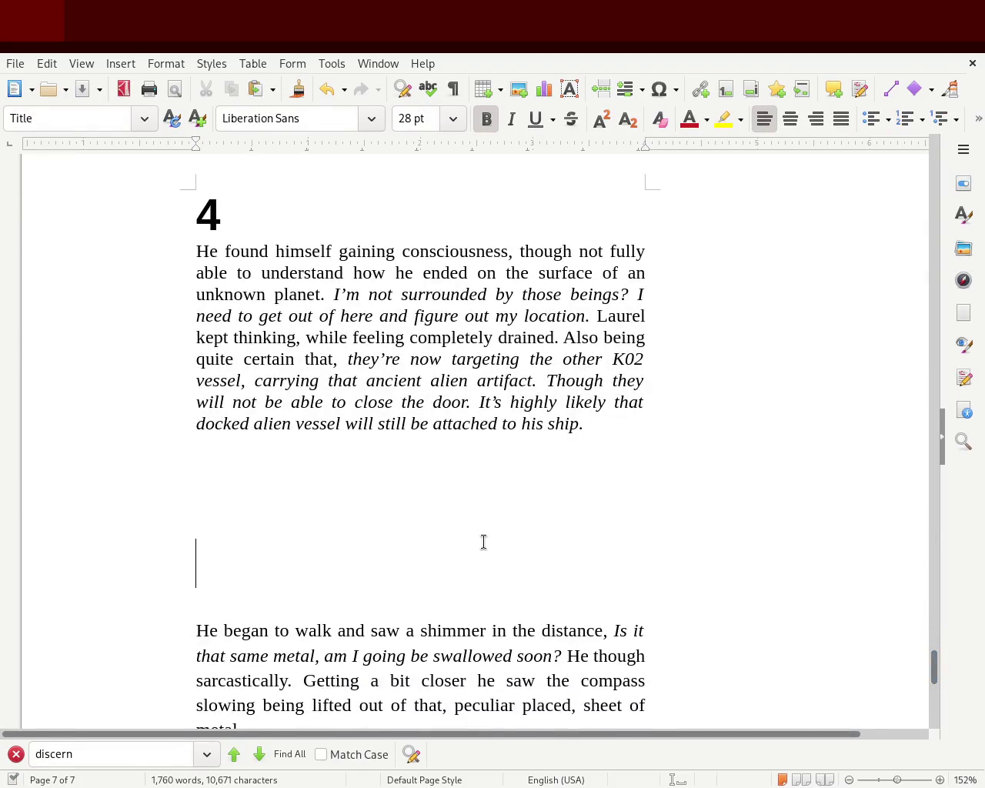
pyautogui.press('Delete')
pyautogui.press('Delete')
pyautogui.press('BackSpace')
pyautogui.press('BackSpace')
pyautogui.press('Delete')
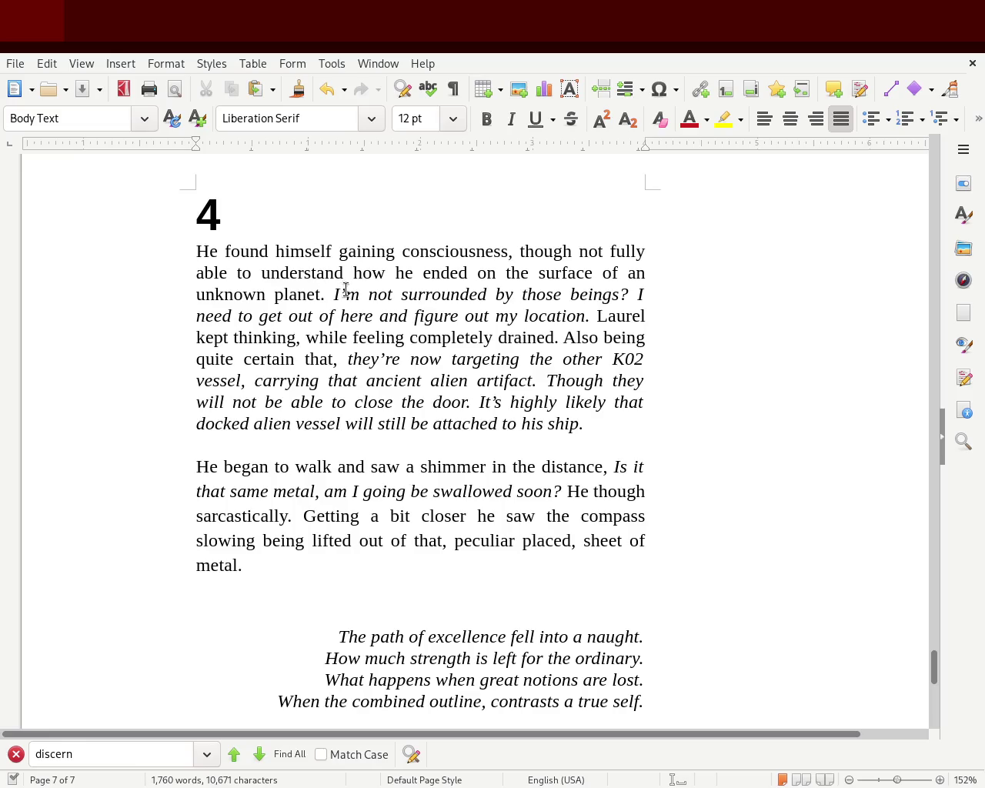
pyautogui.moveTo(345, 294); pyautogui.dragTo(542, 306)
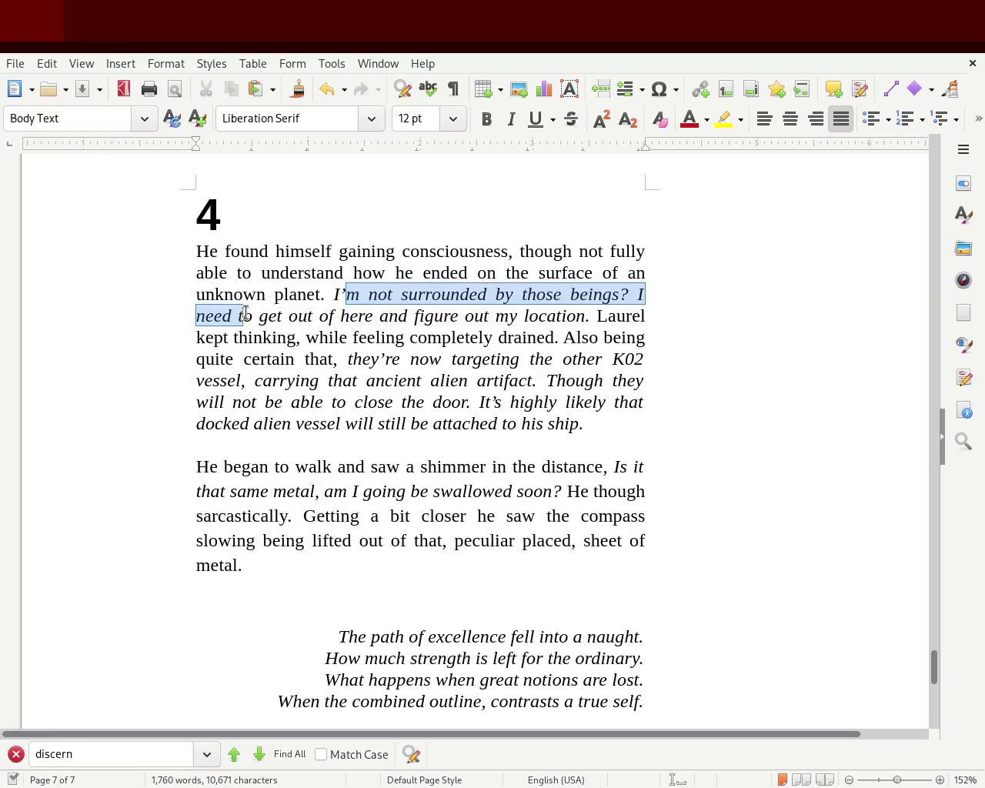
pyautogui.moveTo(542, 306)
pyautogui.mouseDown()
pyautogui.moveTo(332, 327)
pyautogui.moveTo(592, 336)
pyautogui.moveTo(230, 359)
pyautogui.moveTo(451, 356)
pyautogui.mouseUp()
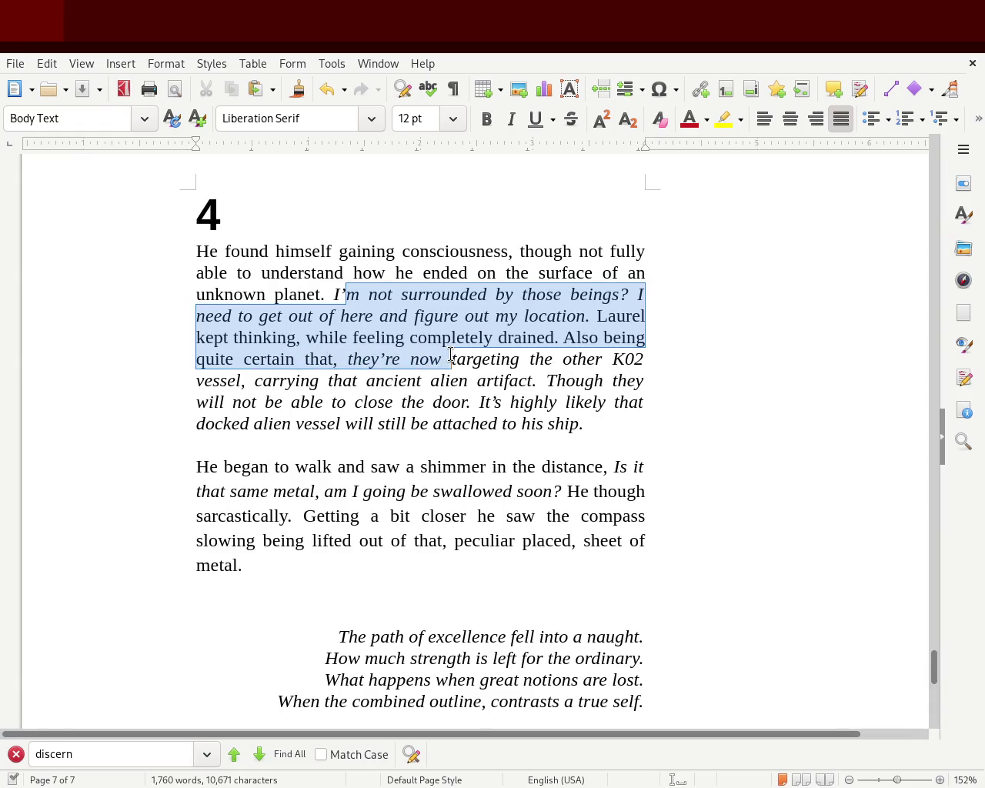
pyautogui.click(257, 358)
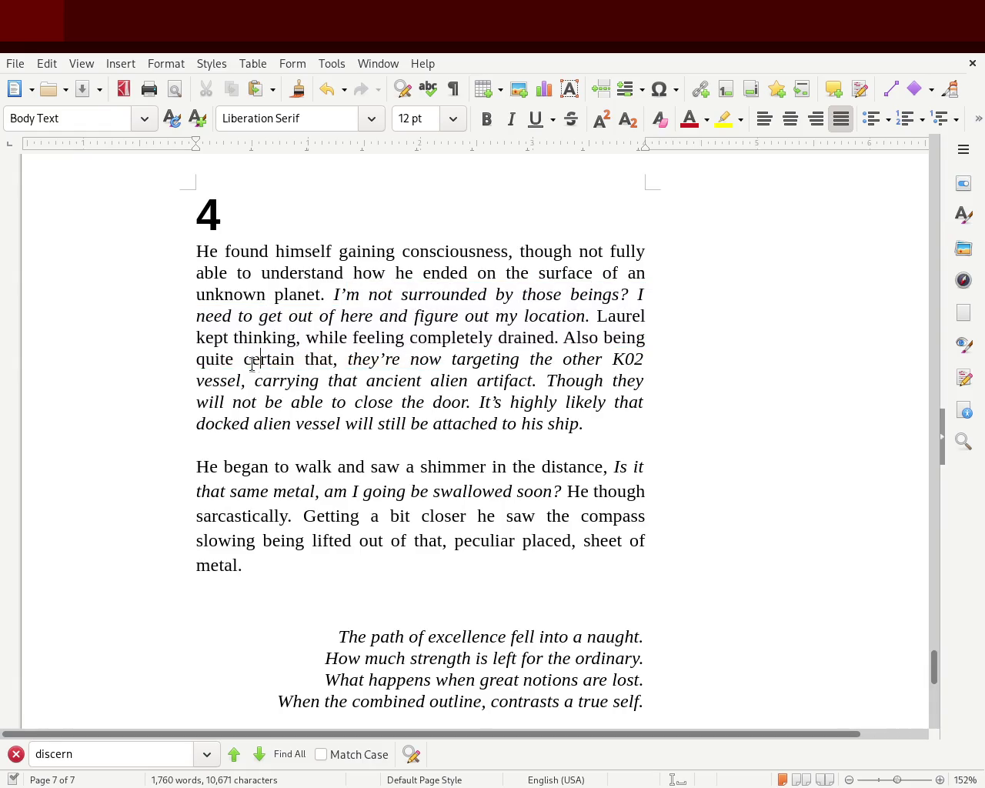
pyautogui.click(329, 358)
pyautogui.write('the aliens, are now')
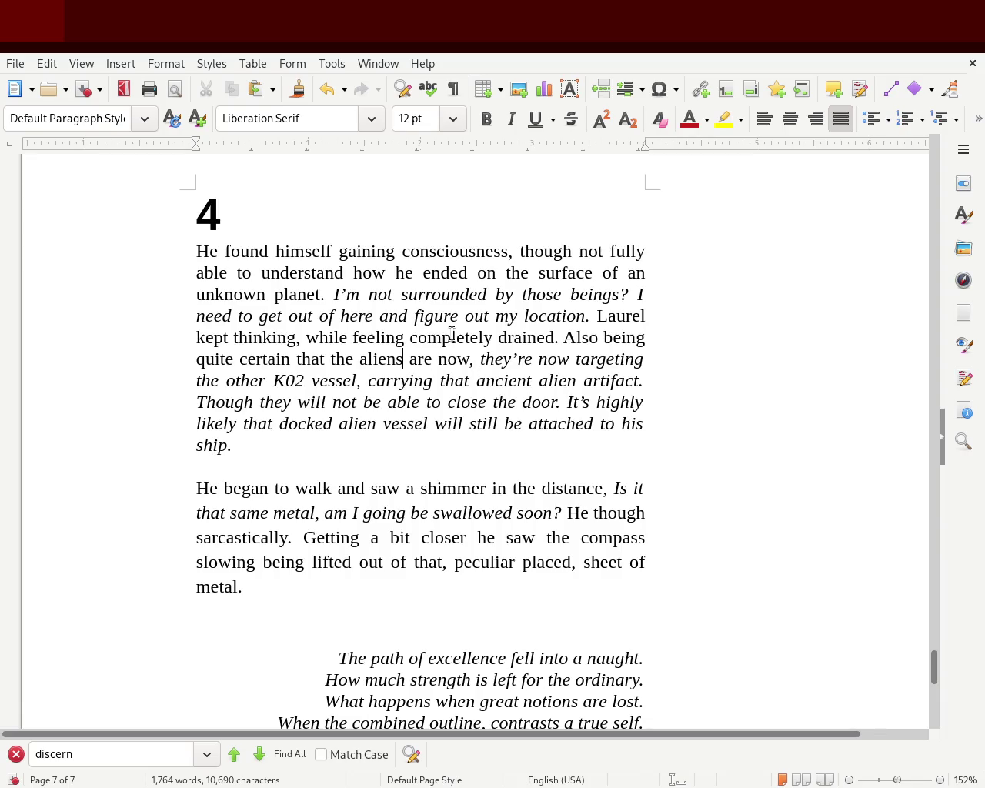
pyautogui.write(',')
pyautogui.press('Delete')
pyautogui.press('Delete')
pyautogui.press('Delete')
pyautogui.press('Delete')
pyautogui.press('Delete')
pyautogui.press('Delete')
pyautogui.press('Delete')
pyautogui.press('Delete')
pyautogui.press('Delete')
pyautogui.press('Delete')
pyautogui.press('Delete')
pyautogui.press('Delete')
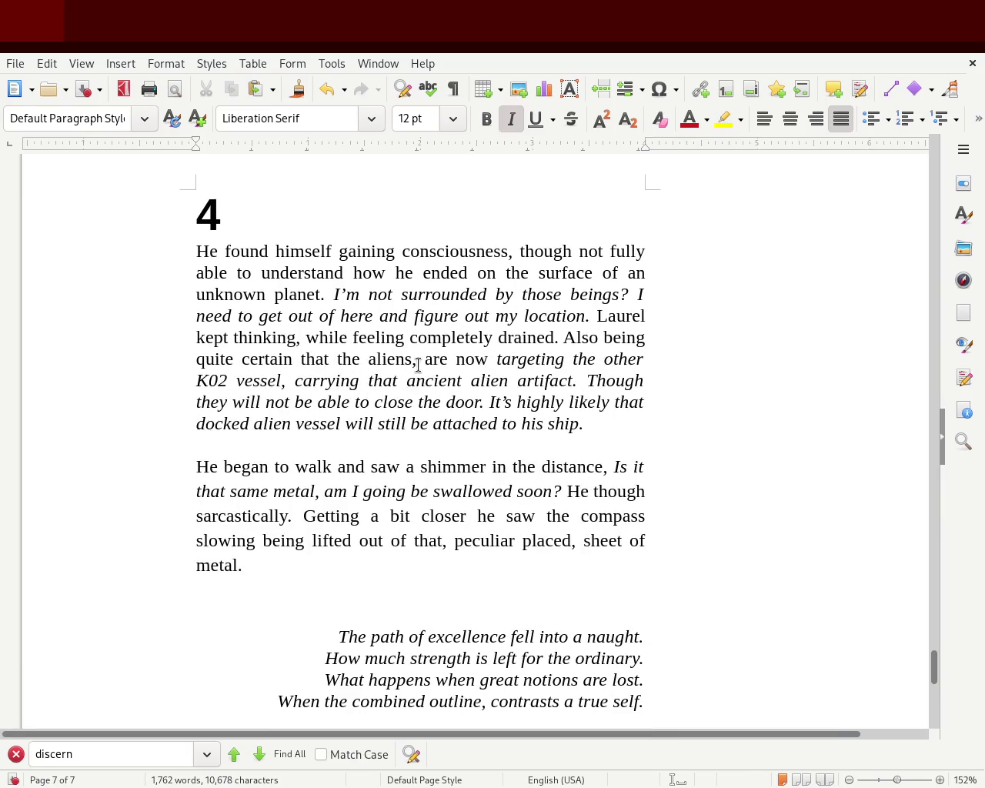
pyautogui.moveTo(421, 367); pyautogui.dragTo(496, 367)
pyautogui.click(511, 120)
pyautogui.click(521, 389)
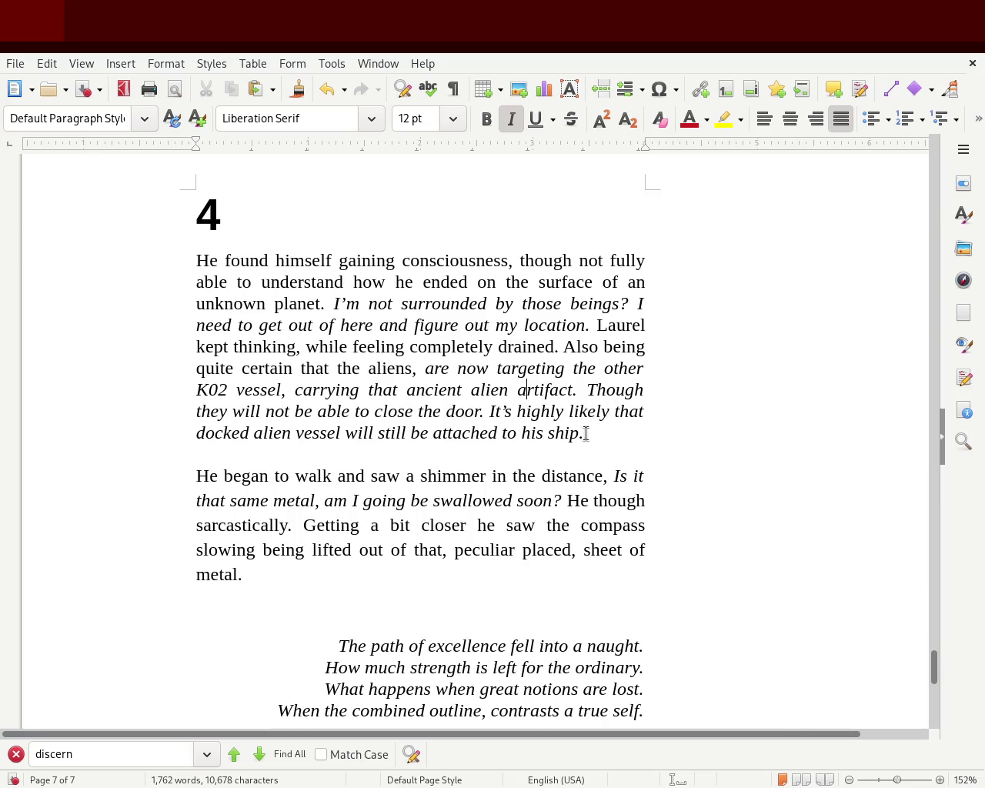
pyautogui.moveTo(587, 433); pyautogui.dragTo(422, 368)
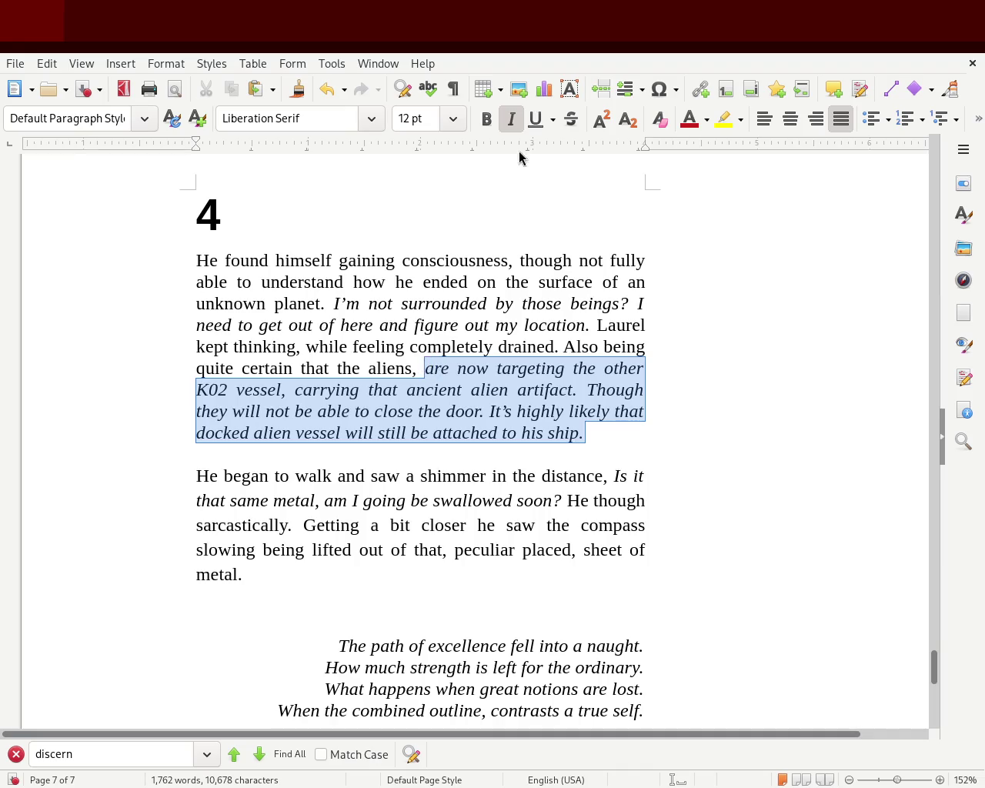
pyautogui.click(509, 120)
pyautogui.click(672, 325)
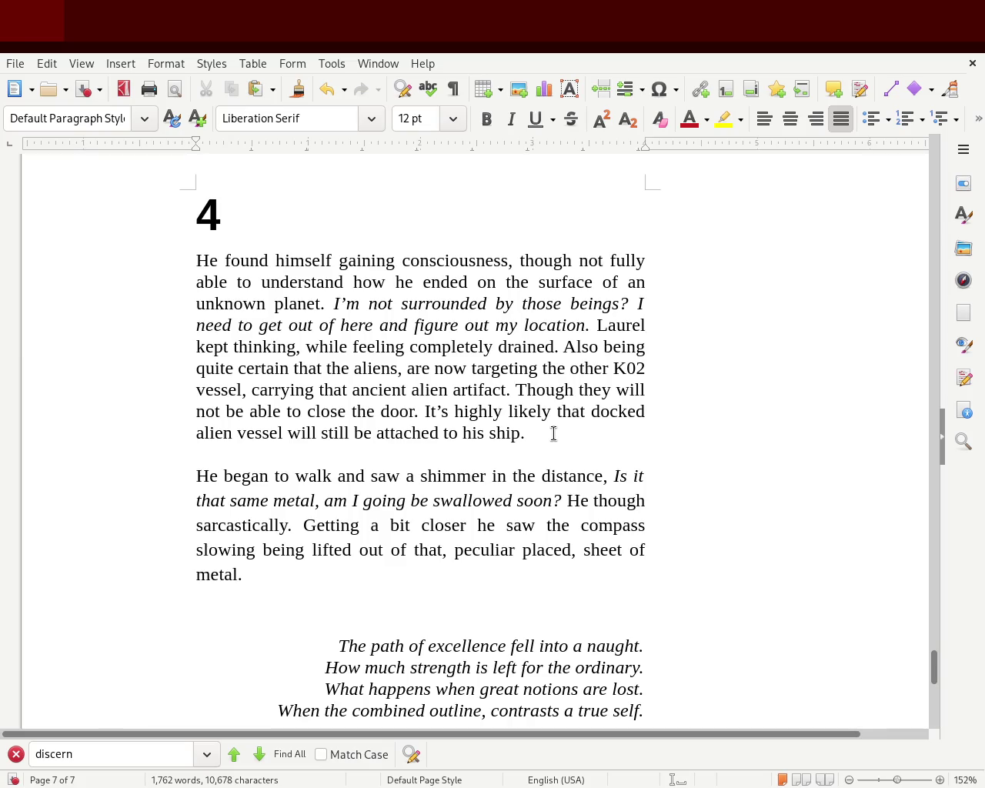
pyautogui.moveTo(531, 427); pyautogui.dragTo(514, 389)
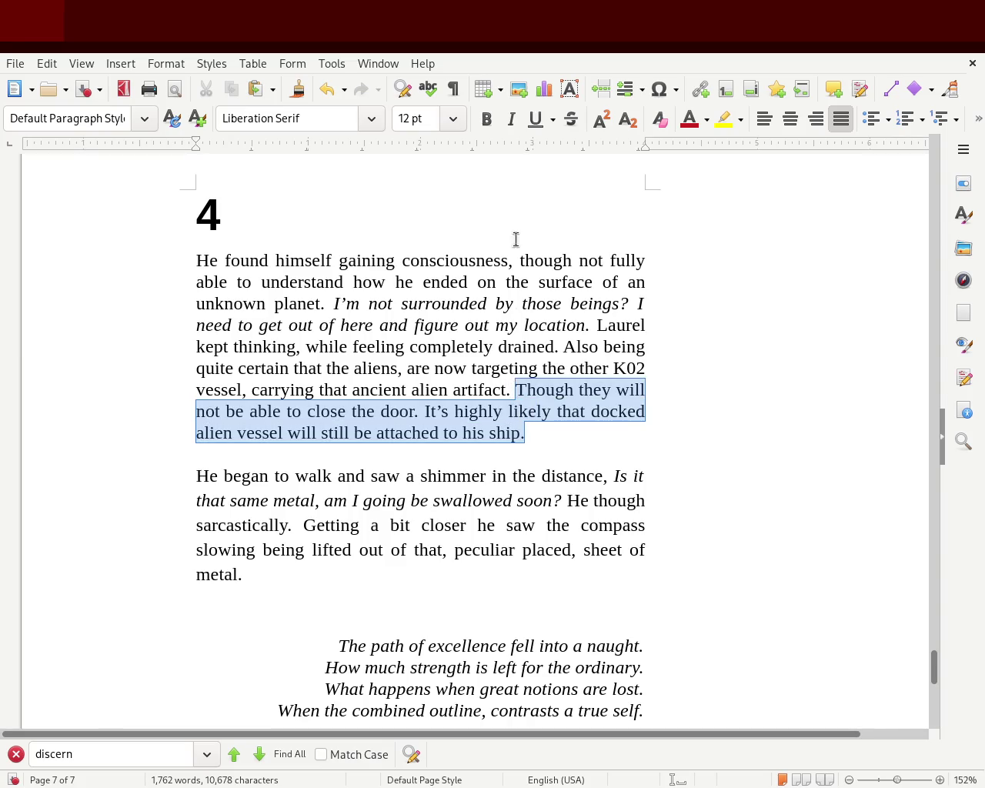
# Italicise the paragraph's last two sentences and replace 'It's highly likely that' with 'That the'.
pyautogui.click(508, 119)
pyautogui.click(868, 326)
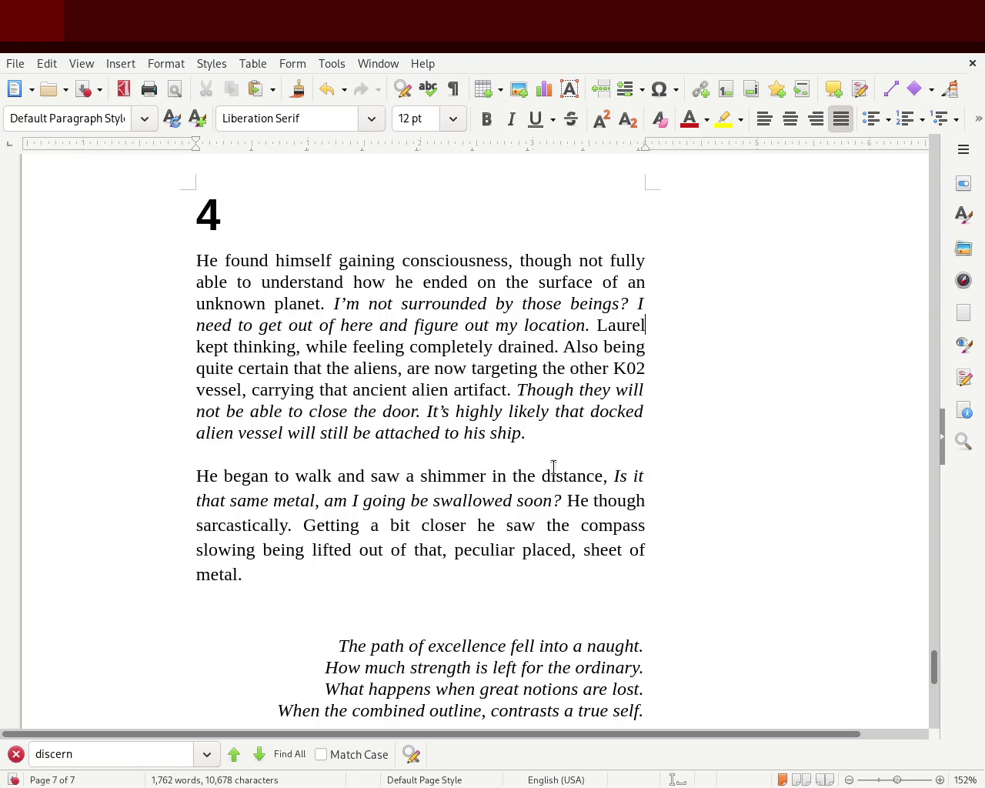
pyautogui.click(506, 433)
pyautogui.moveTo(427, 410); pyautogui.dragTo(588, 409)
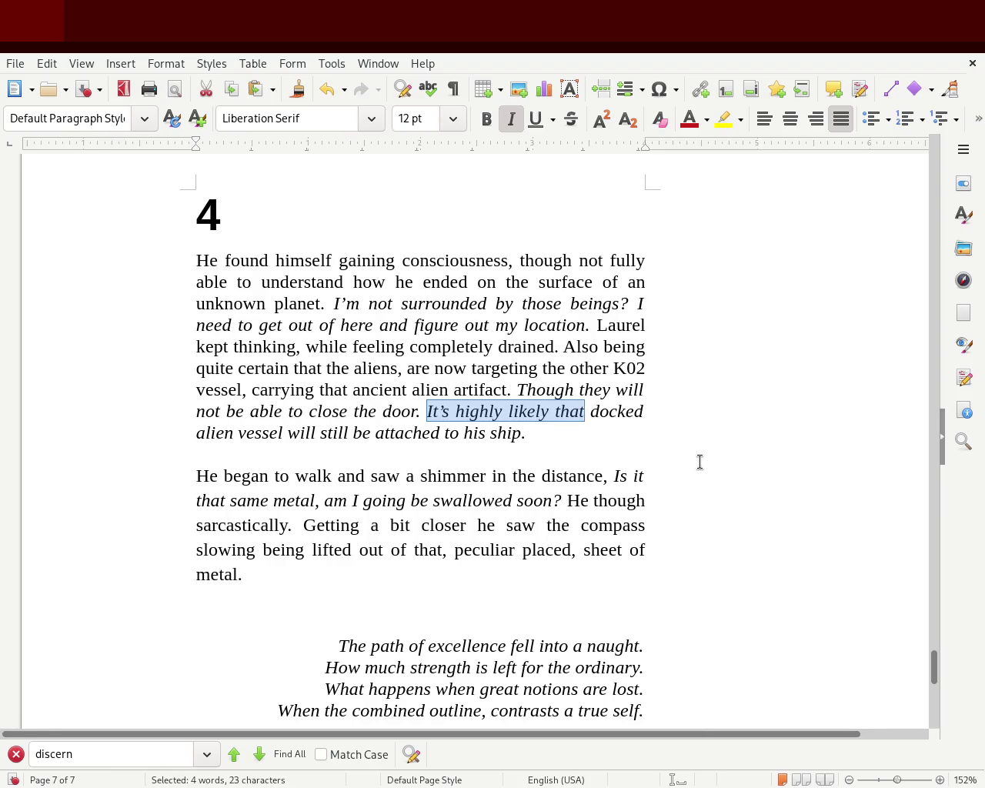
pyautogui.press('Left')
pyautogui.press('Left')
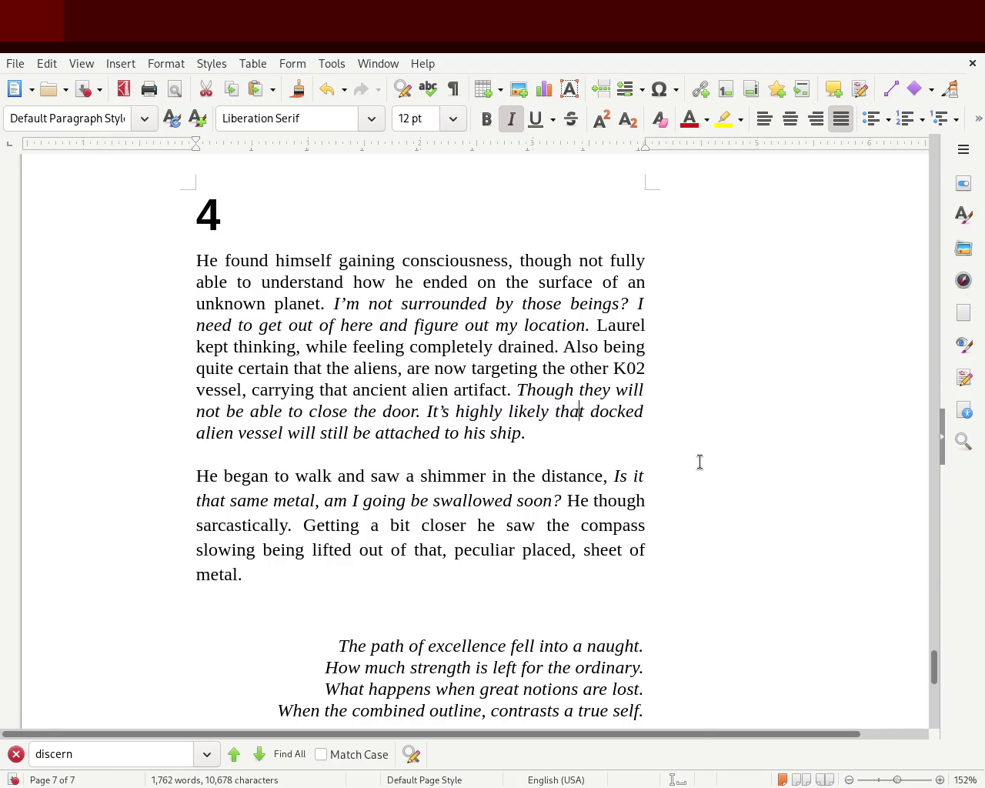
pyautogui.press('BackSpace')
pyautogui.press('BackSpace')
pyautogui.press('BackSpace')
pyautogui.press('BackSpace')
pyautogui.press('BackSpace')
pyautogui.press('BackSpace')
pyautogui.press('BackSpace')
pyautogui.press('BackSpace')
pyautogui.press('BackSpace')
pyautogui.press('BackSpace')
pyautogui.press('BackSpace')
pyautogui.press('BackSpace')
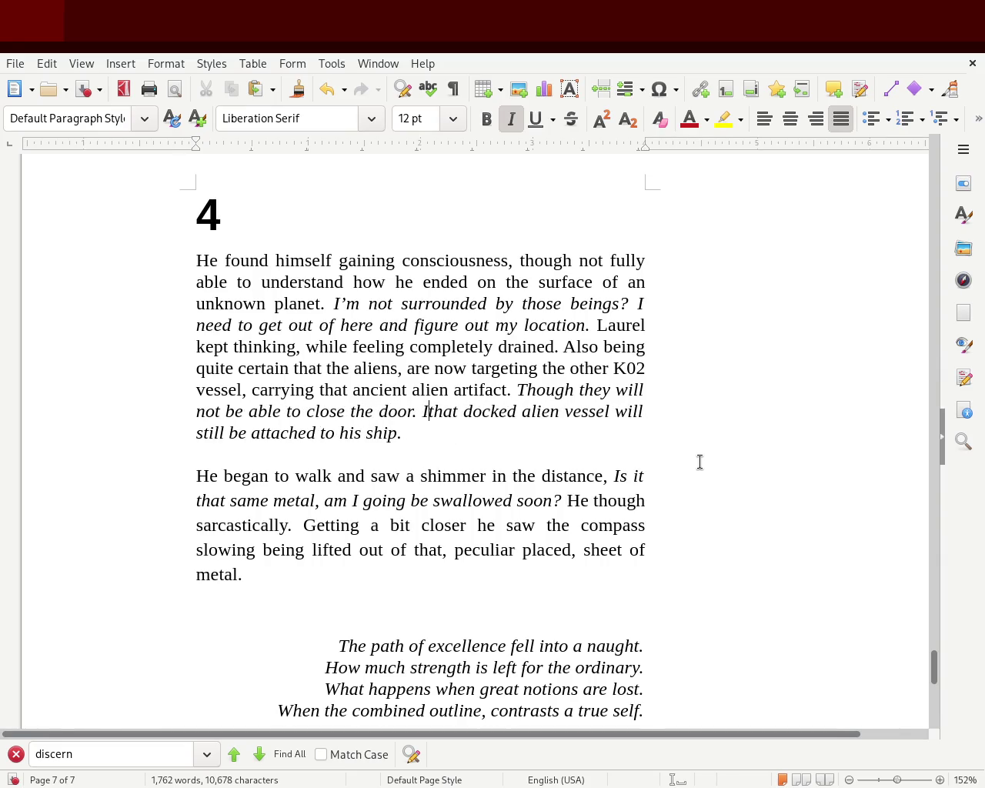
pyautogui.press('Delete')
pyautogui.write('Tha')
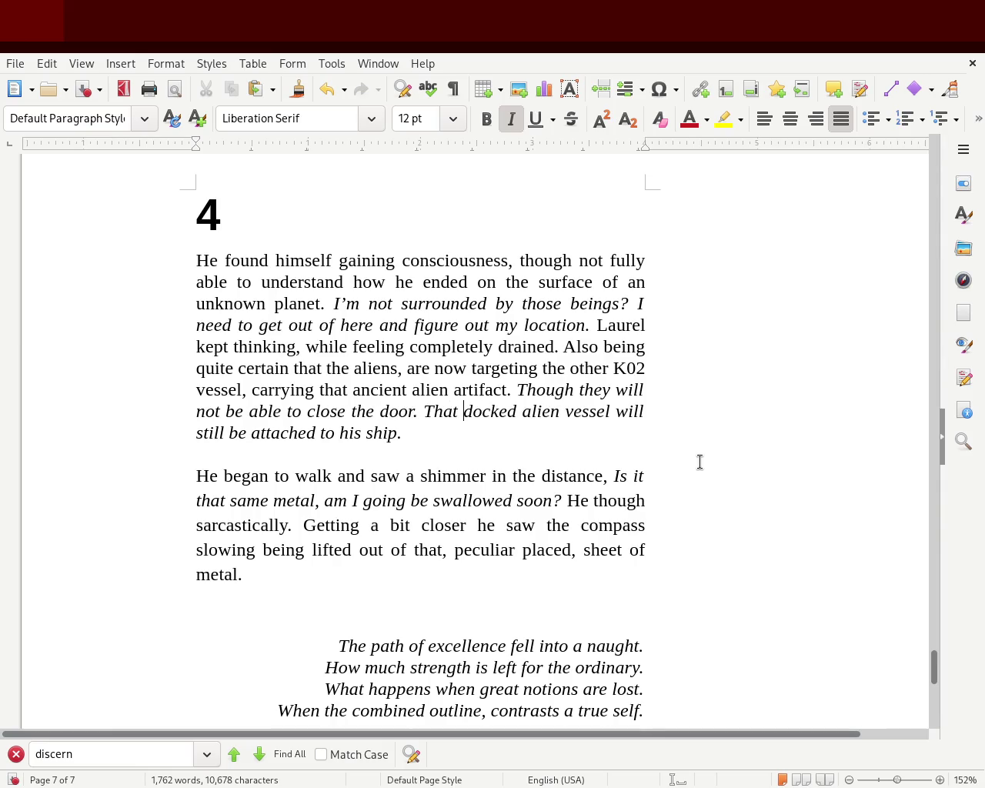
pyautogui.write('t the')
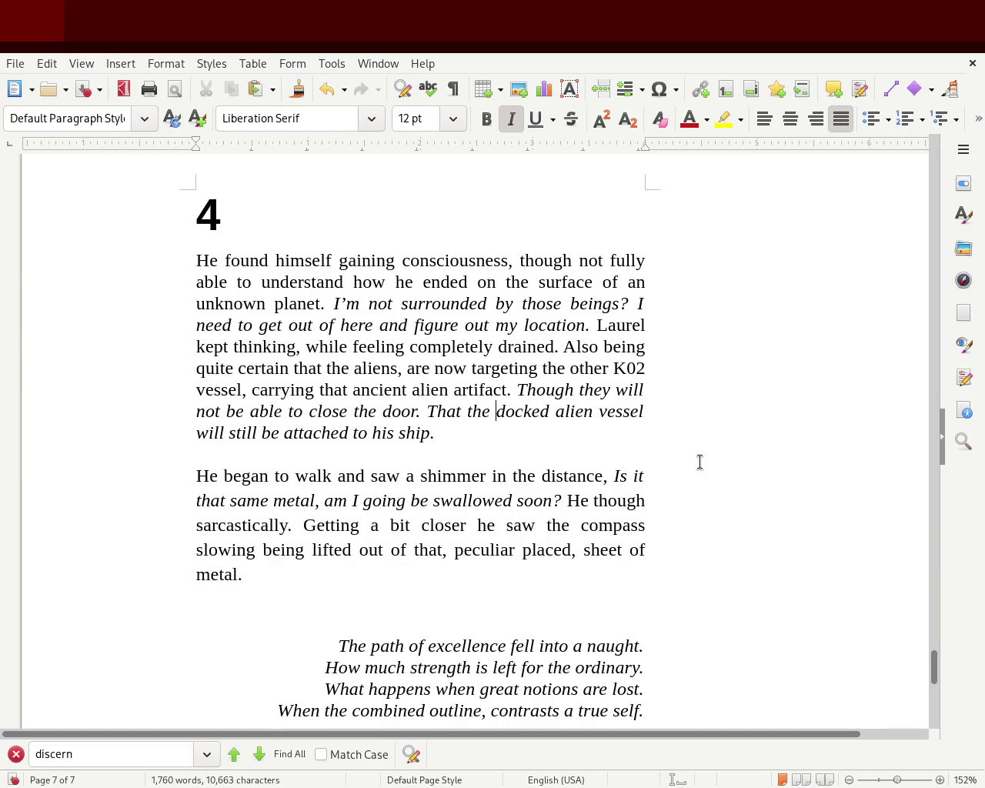
# Insert 'K02' before 'ship' and switch italics off.
pyautogui.click(399, 433)
pyautogui.write('K02')
pyautogui.press('BackSpace')
pyautogui.press('BackSpace')
pyautogui.press('BackSpace')
pyautogui.write('K02')
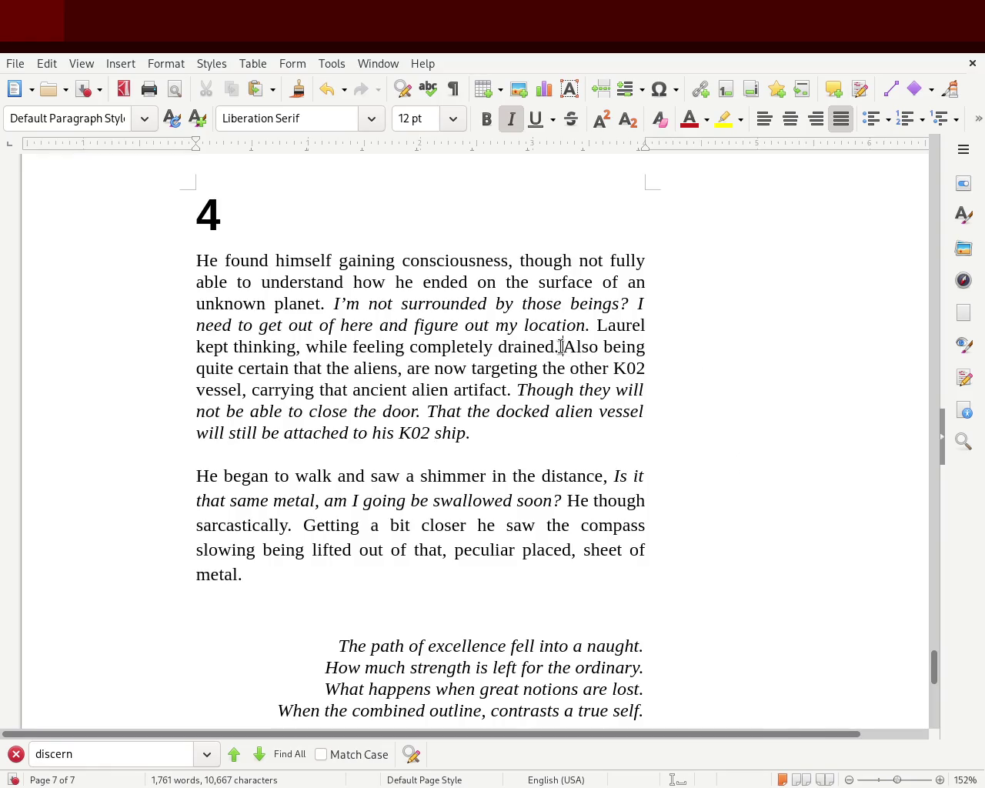
pyautogui.hotkey('ctrl', 'i')
# Start a new paragraph at 'Also being' and remove the blank line after 'K02 ship.'.
pyautogui.press('Return')
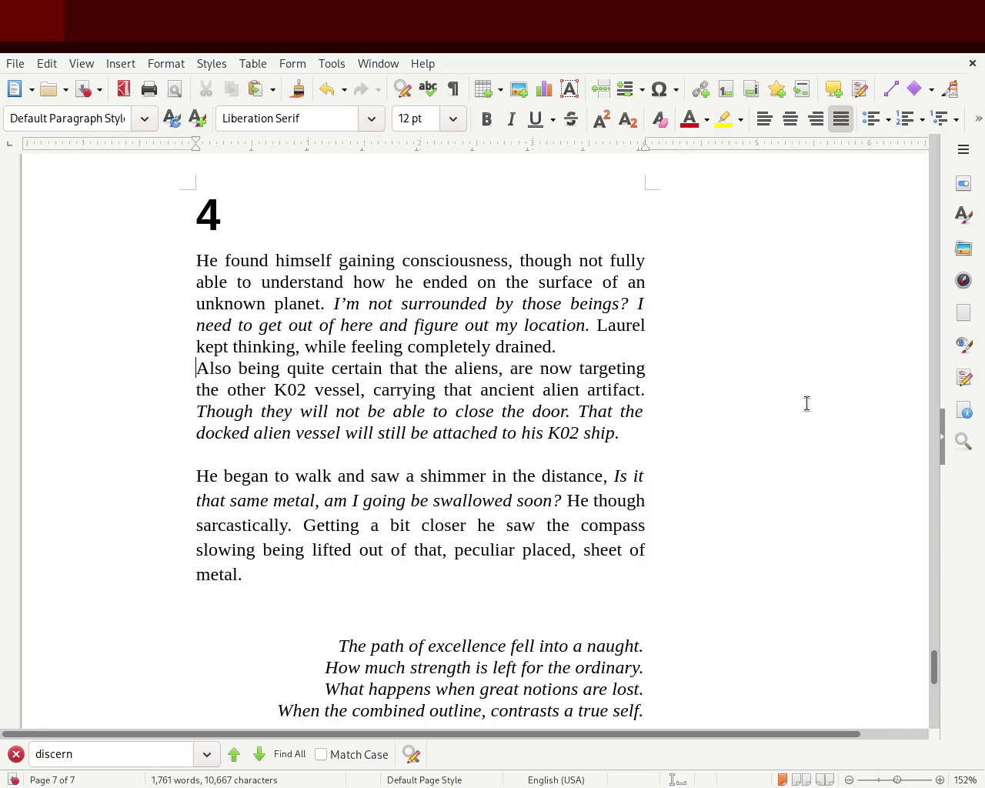
pyautogui.press('Down')
pyautogui.press('Down')
pyautogui.press('Down')
pyautogui.press('Down')
pyautogui.press('BackSpace')
pyautogui.press('BackSpace')
pyautogui.press('BackSpace')
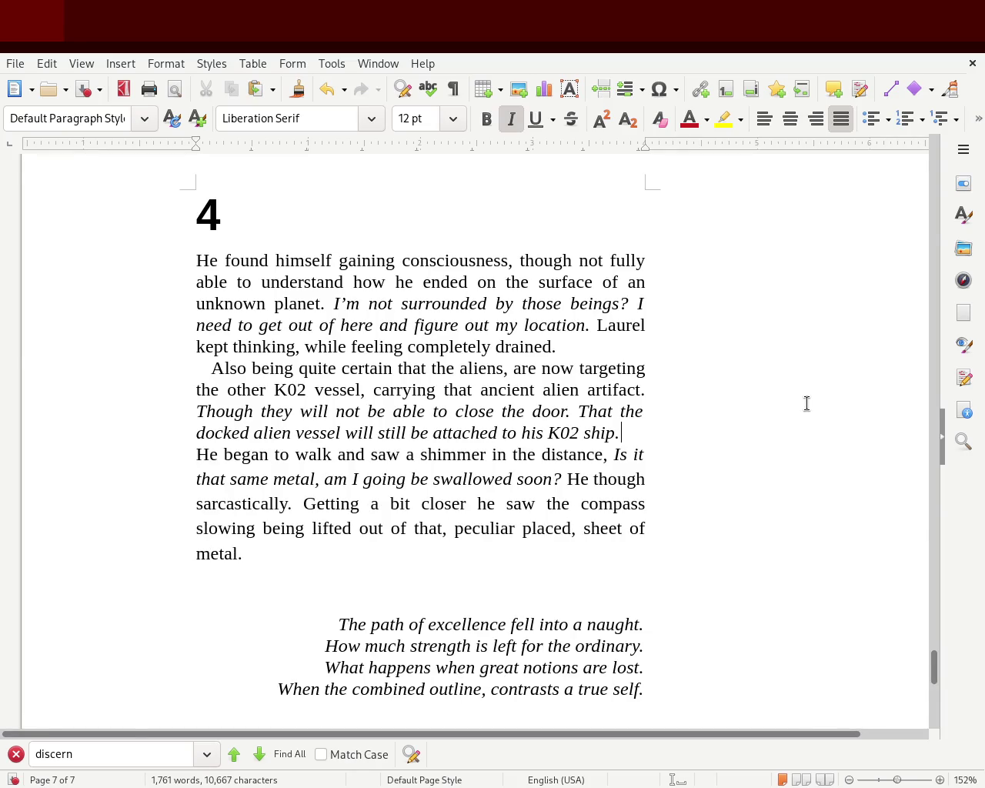
pyautogui.click(155, 443)
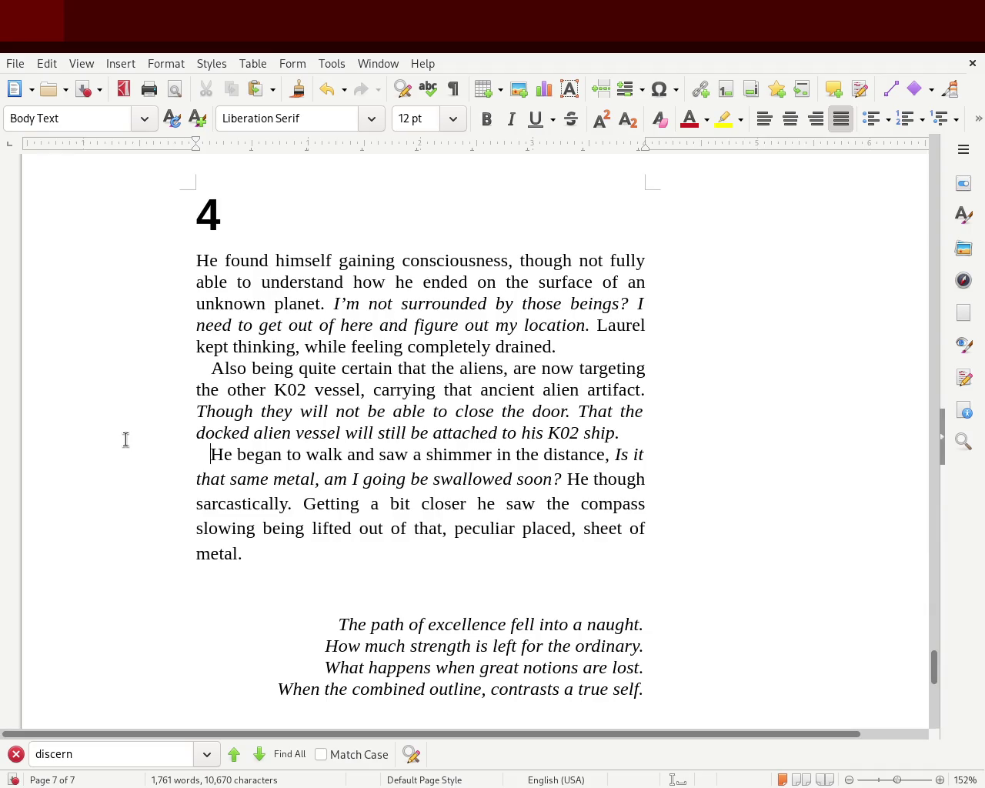
# Delete 'it' after 'Is', add 'I saw earler?' after 'metal', capitalise 'Am', make 'soon?' 'soon,'.
pyautogui.doubleClick(638, 454)
pyautogui.press('BackSpace')
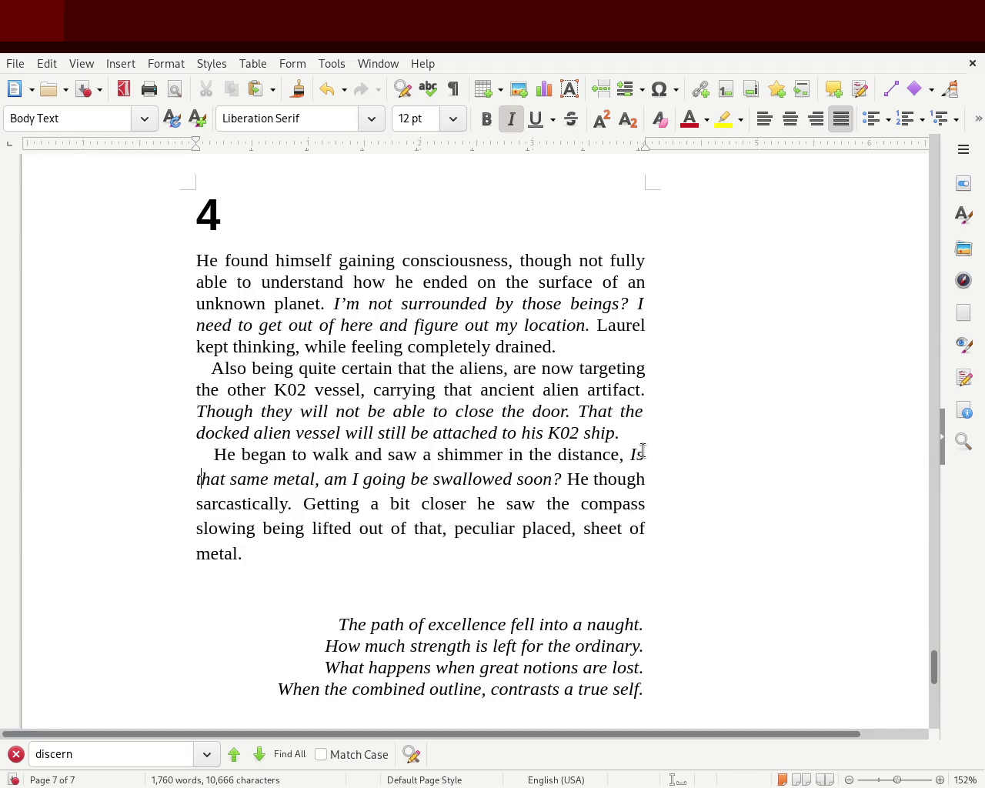
pyautogui.press('BackSpace')
pyautogui.press('BackSpace')
pyautogui.click(316, 479)
pyautogui.write('I saw earler')
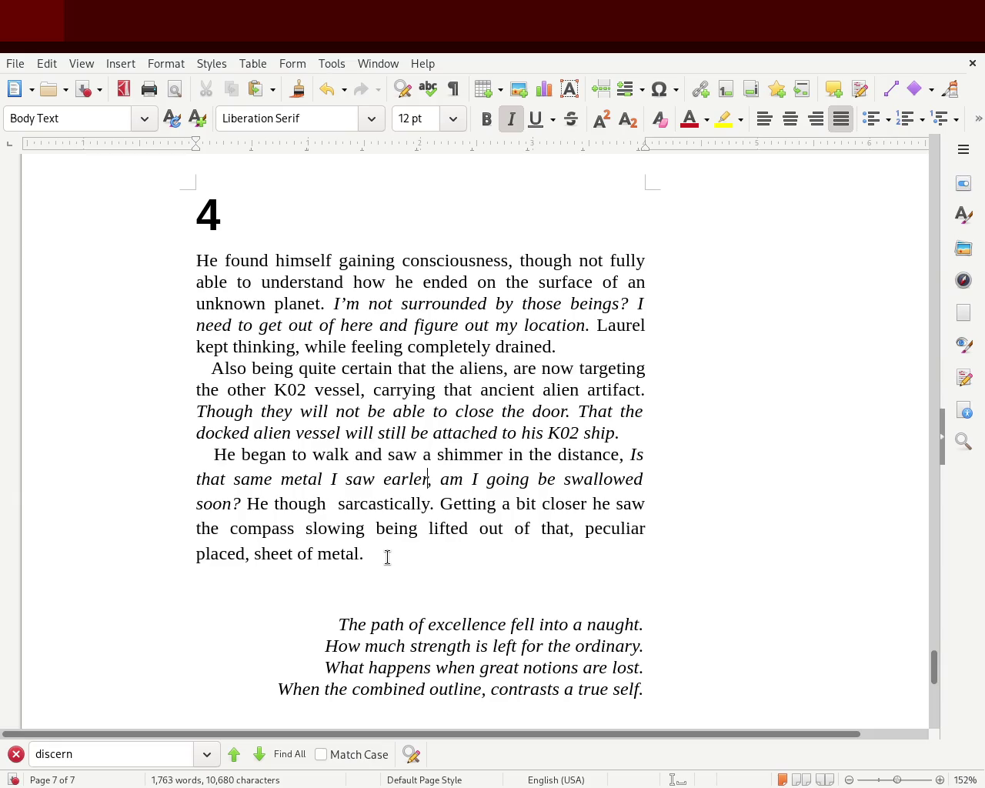
pyautogui.press('Delete')
pyautogui.write('?')
pyautogui.press('Right')
pyautogui.press('Delete')
pyautogui.write('A')
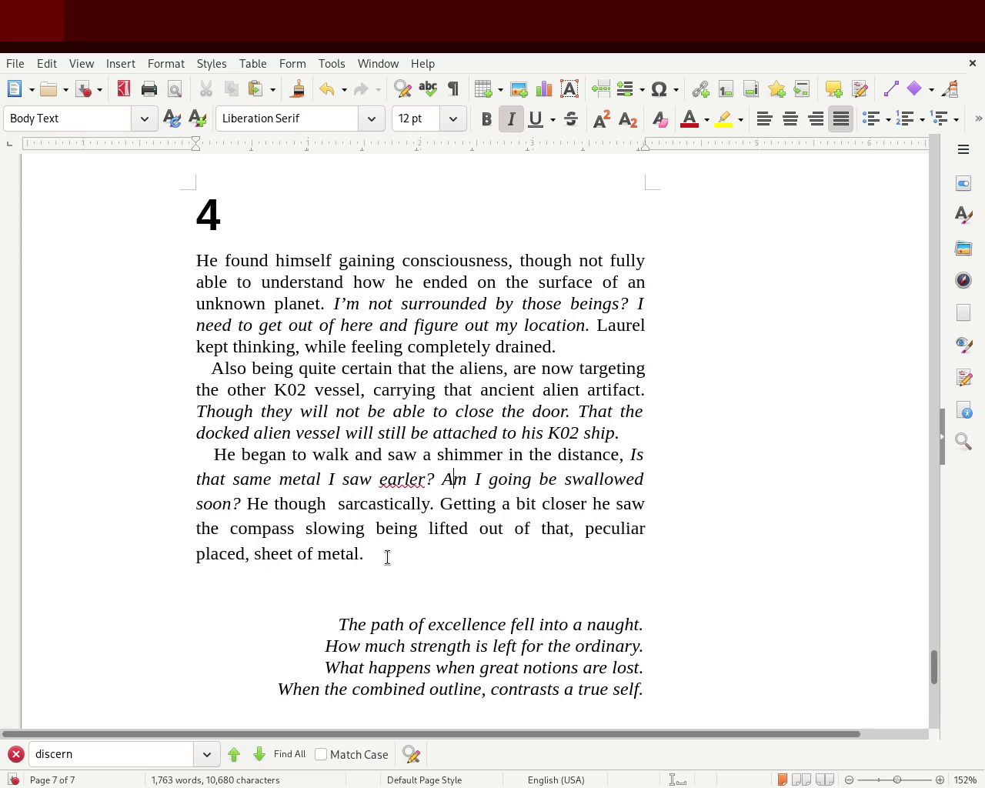
pyautogui.press('Right')
pyautogui.press('Right')
pyautogui.press('Right')
pyautogui.press('Right')
pyautogui.press('Right')
pyautogui.press('Right')
pyautogui.press('Right')
pyautogui.press('Right')
pyautogui.press('Right')
pyautogui.press('Right')
pyautogui.press('Right')
pyautogui.press('Right')
pyautogui.press('Right')
pyautogui.press('Left')
pyautogui.press('Left')
pyautogui.press('Left')
pyautogui.press('Left')
pyautogui.press('BackSpace')
pyautogui.write(',')
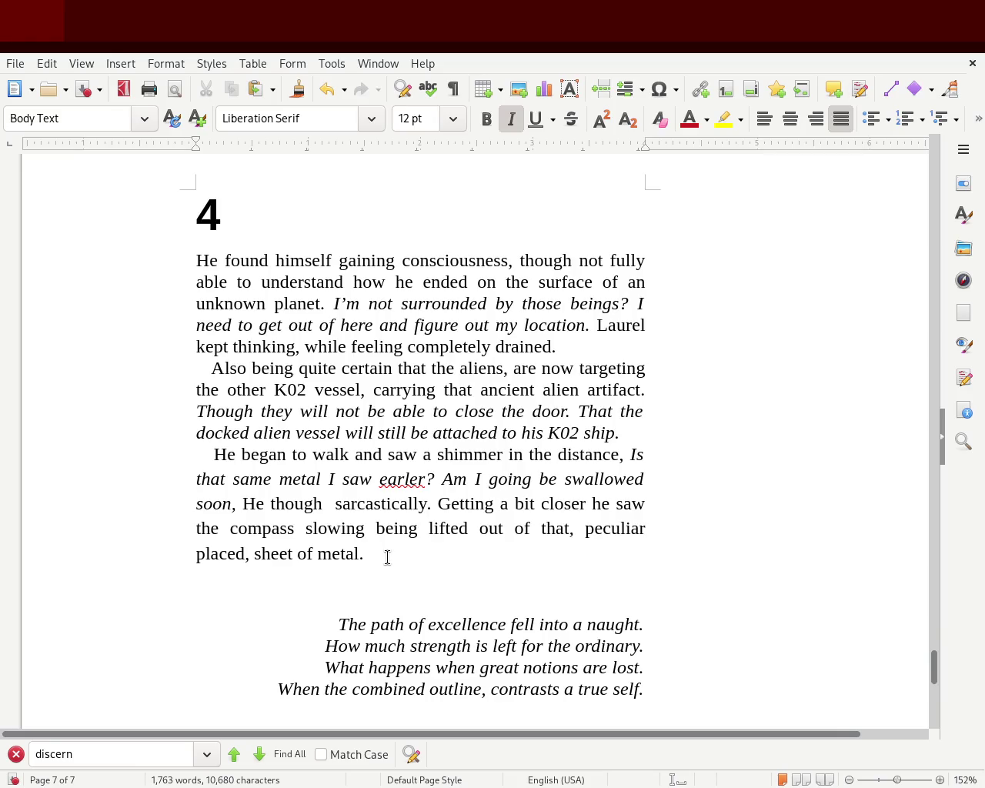
# Remove the double space before 'sarcastically', write 'his old compass,', and drop the comma after 'placed'.
pyautogui.click(323, 502)
pyautogui.press('Delete')
pyautogui.press('Delete')
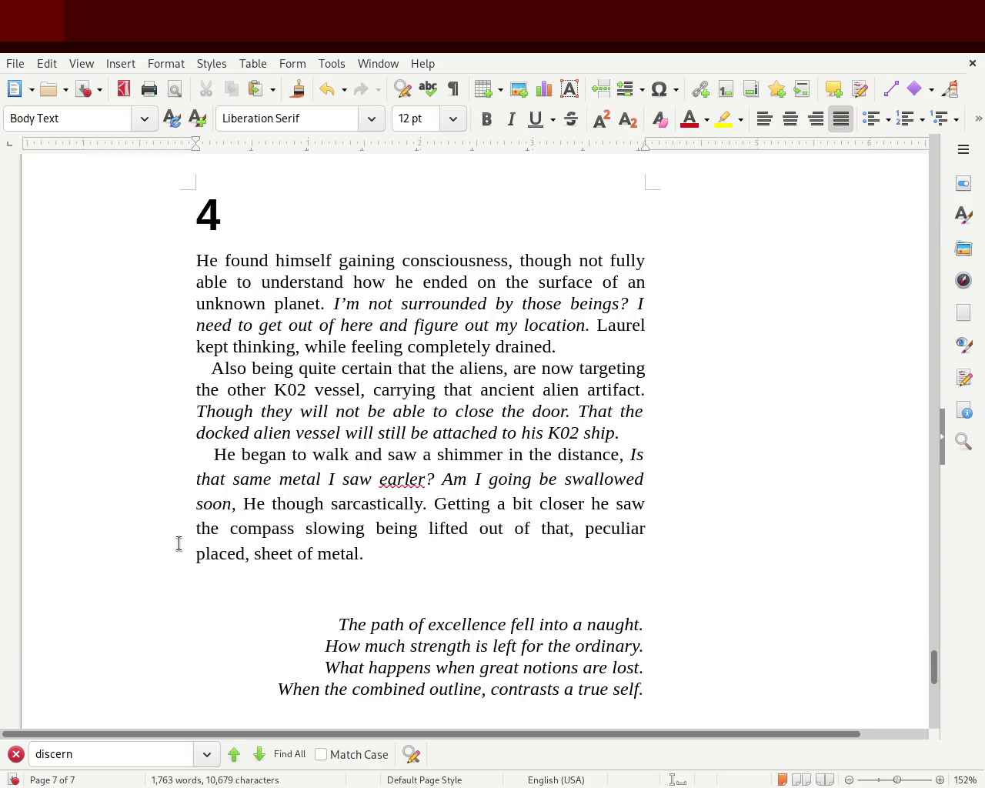
pyautogui.doubleClick(206, 529)
pyautogui.write('hs')
pyautogui.press('BackSpace')
pyautogui.write('is old')
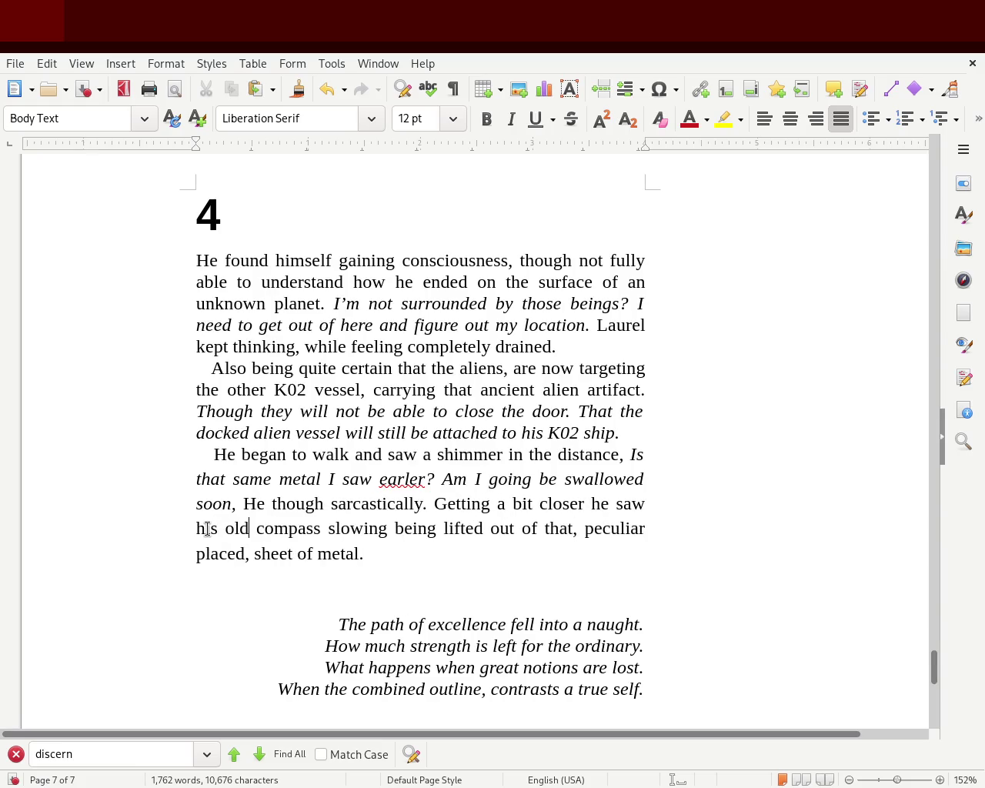
pyautogui.press('Right')
pyautogui.press('Right')
pyautogui.press('Right')
pyautogui.press('Left')
pyautogui.write(',')
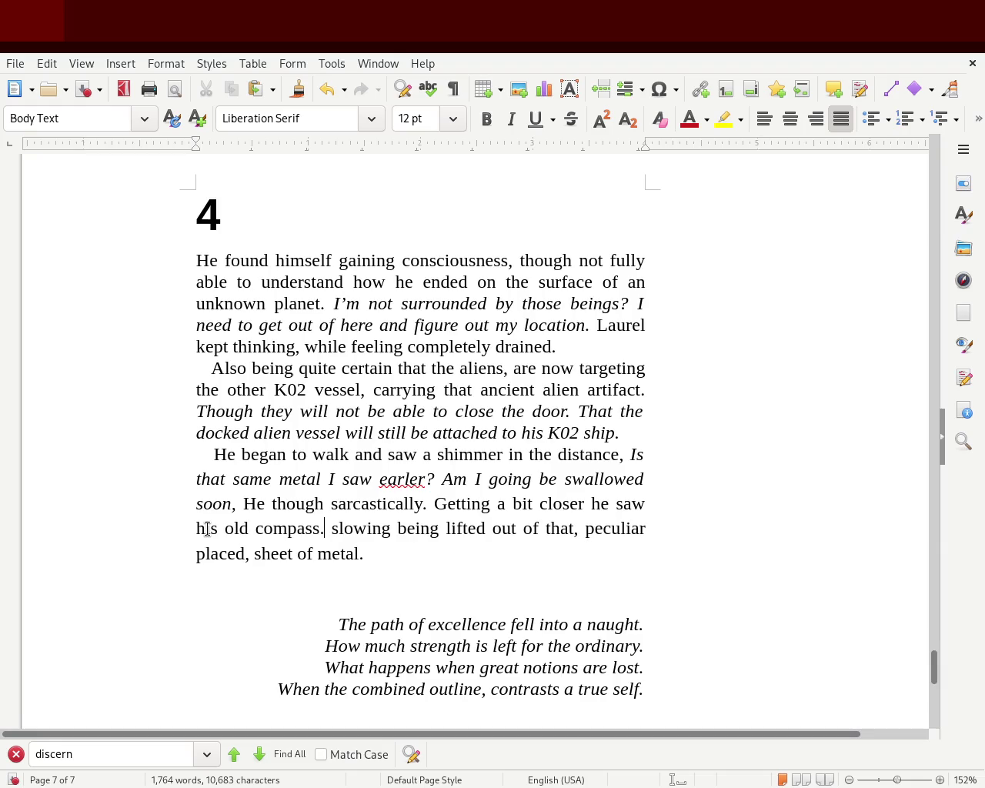
pyautogui.press('Right')
pyautogui.press('Right')
pyautogui.press('Right')
pyautogui.press('Right')
pyautogui.press('Right')
pyautogui.press('Right')
pyautogui.press('Right')
pyautogui.press('Right')
pyautogui.press('Right')
pyautogui.press('Right')
pyautogui.press('Right')
pyautogui.press('Right')
pyautogui.press('Right')
pyautogui.press('Right')
pyautogui.press('Left')
pyautogui.press('BackSpace')
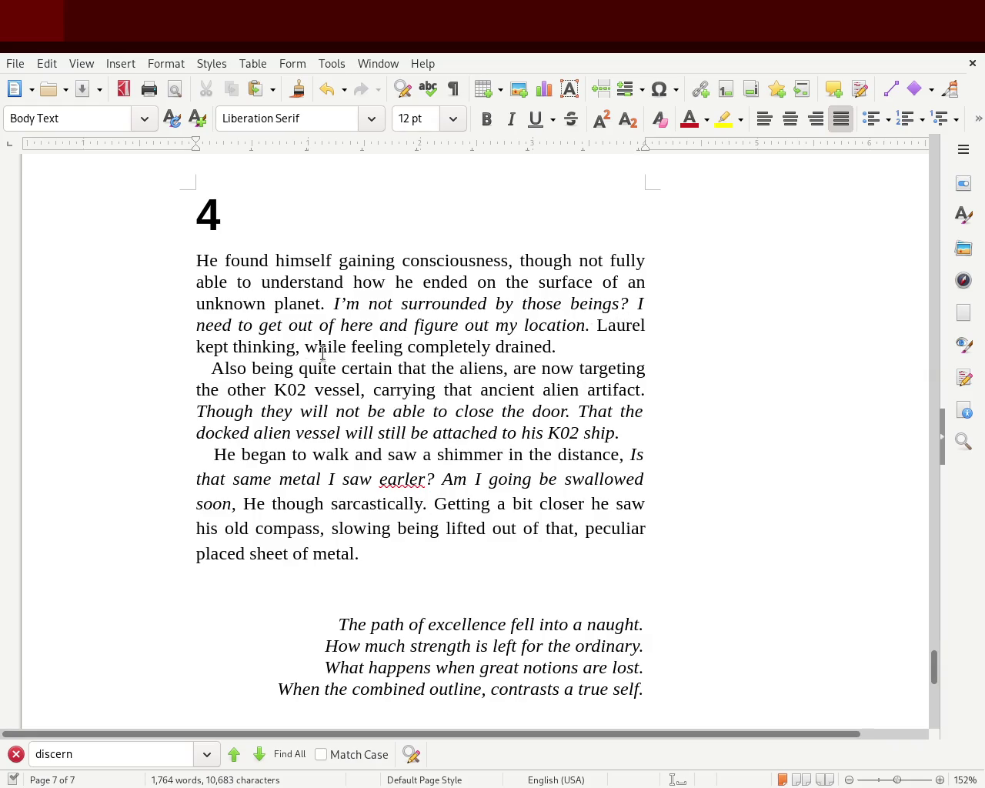
# Replace 'Also' with 'Though' and remove the indent spaces before it.
pyautogui.click(583, 348)
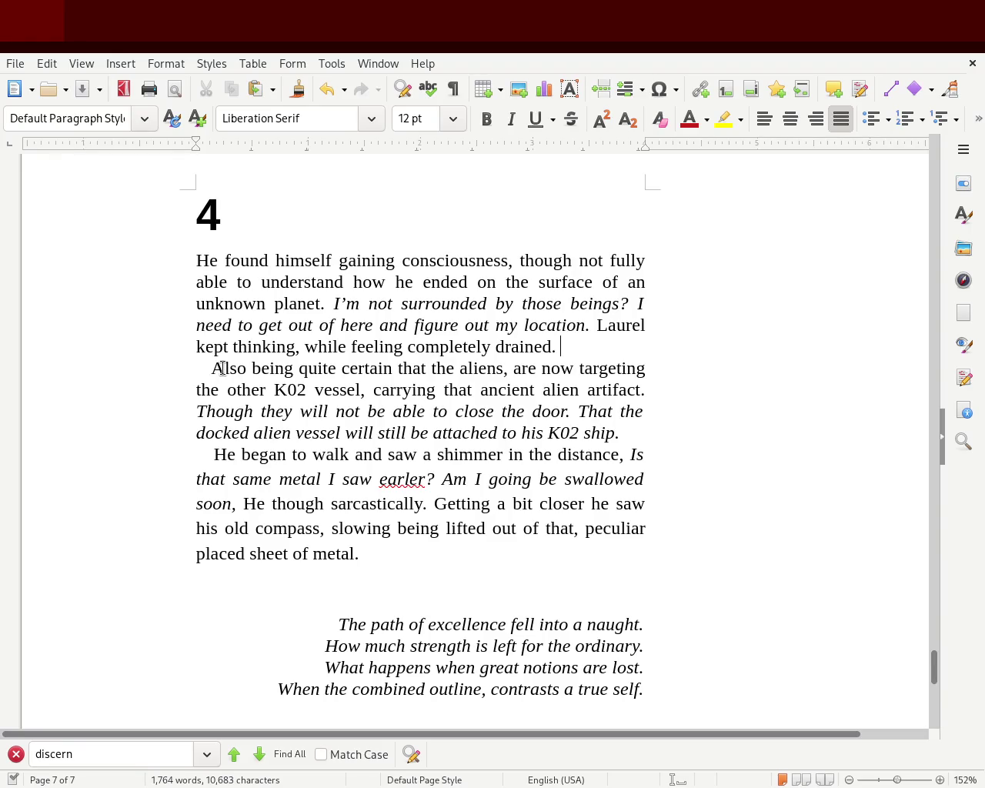
pyautogui.doubleClick(220, 367)
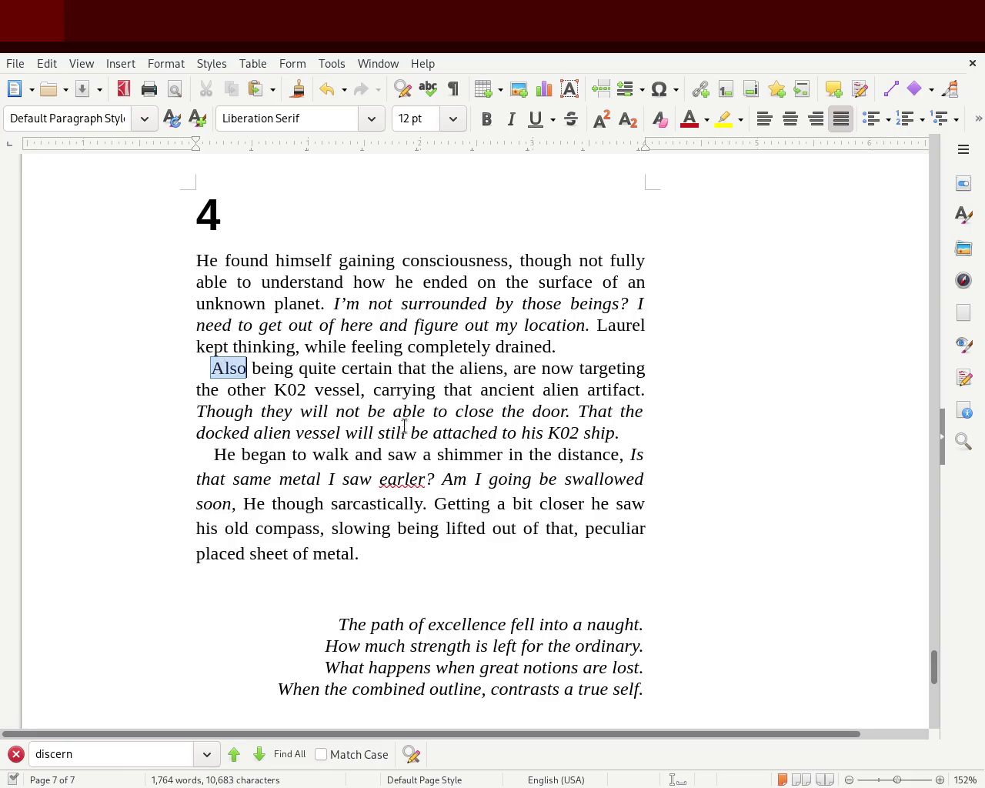
pyautogui.write('Though')
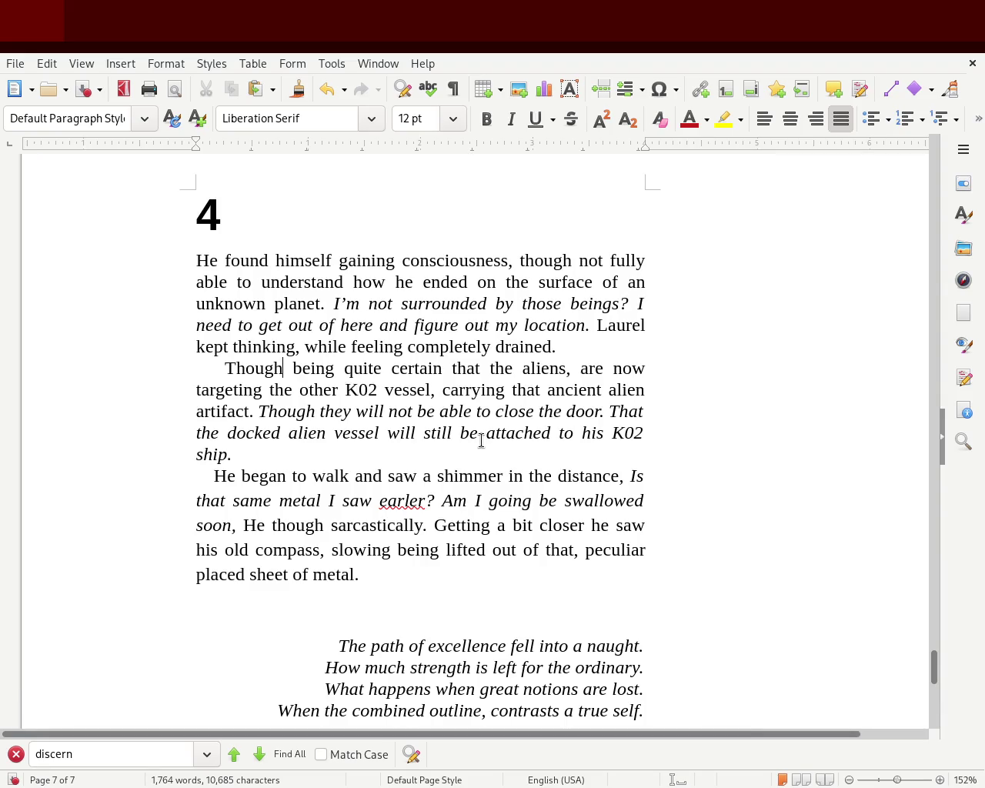
pyautogui.press('Left')
pyautogui.press('Left')
pyautogui.press('Left')
pyautogui.press('Left')
pyautogui.press('BackSpace')
pyautogui.press('BackSpace')
pyautogui.press('BackSpace')
pyautogui.press('BackSpace')
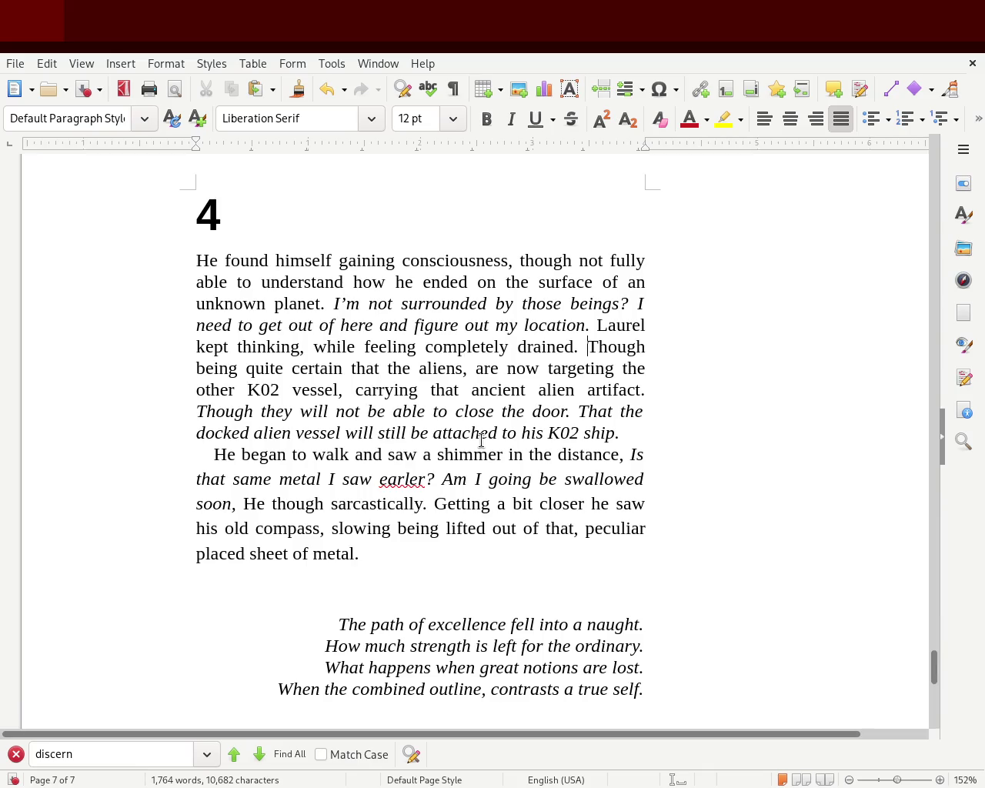
# Delete 'Though', split the italic thought into its own paragraph, and capitalise 'They' and 'The'.
pyautogui.doubleClick(205, 411)
pyautogui.press('BackSpace')
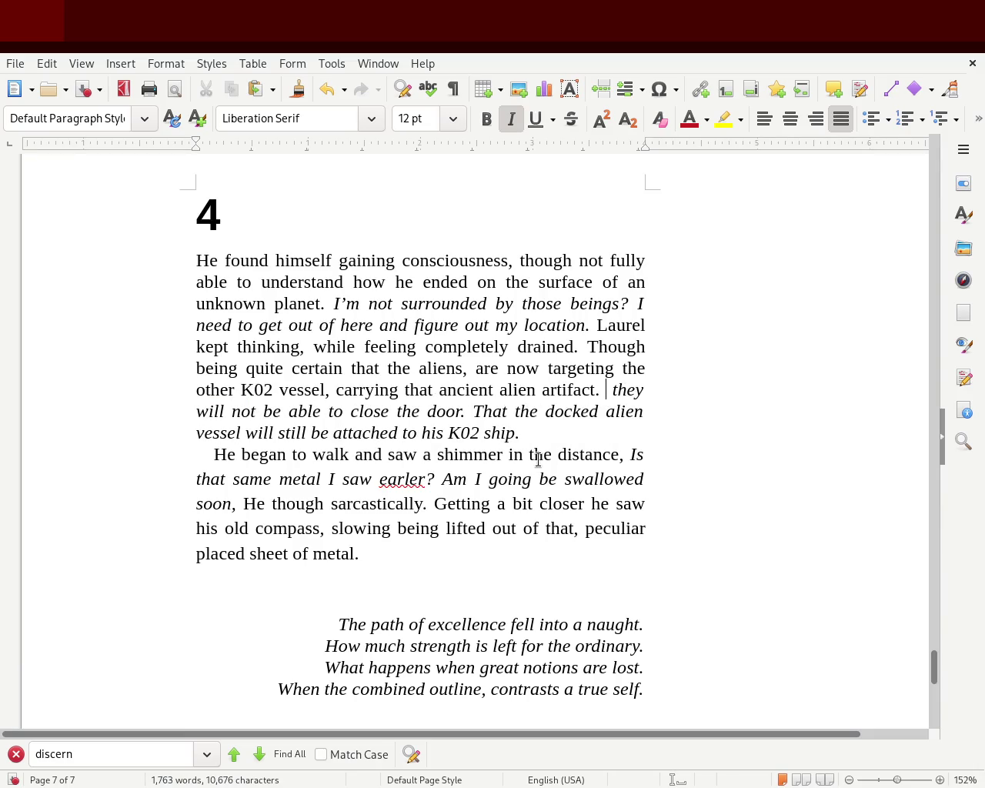
pyautogui.press('Return')
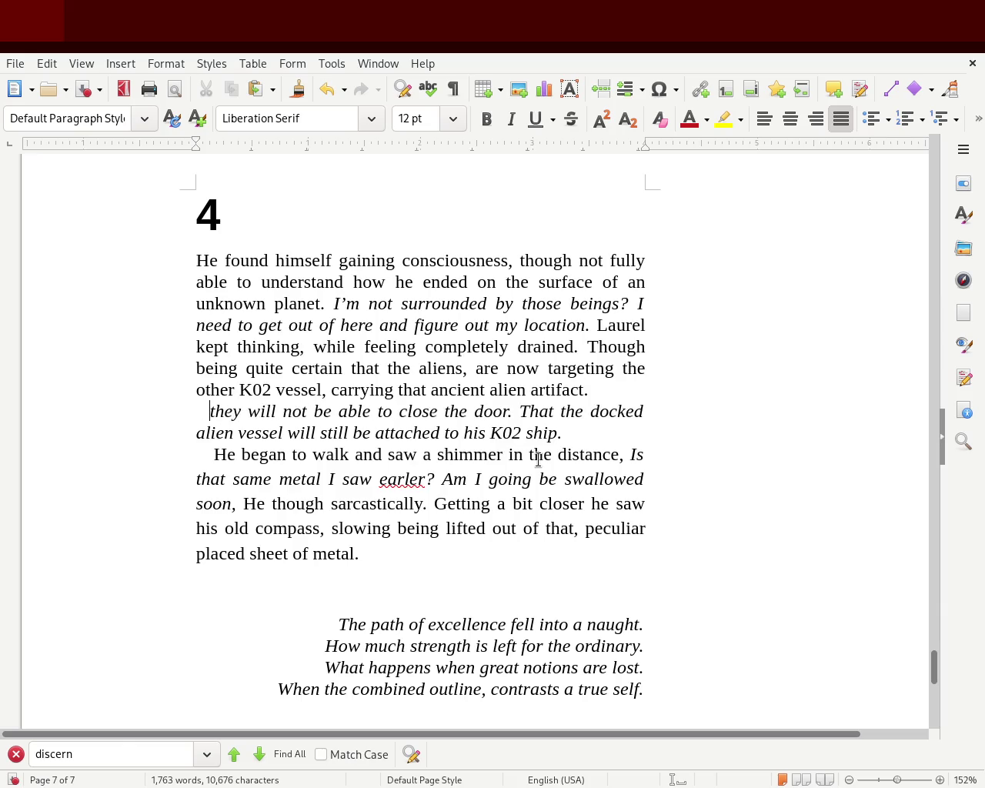
pyautogui.press('Delete')
pyautogui.write('T')
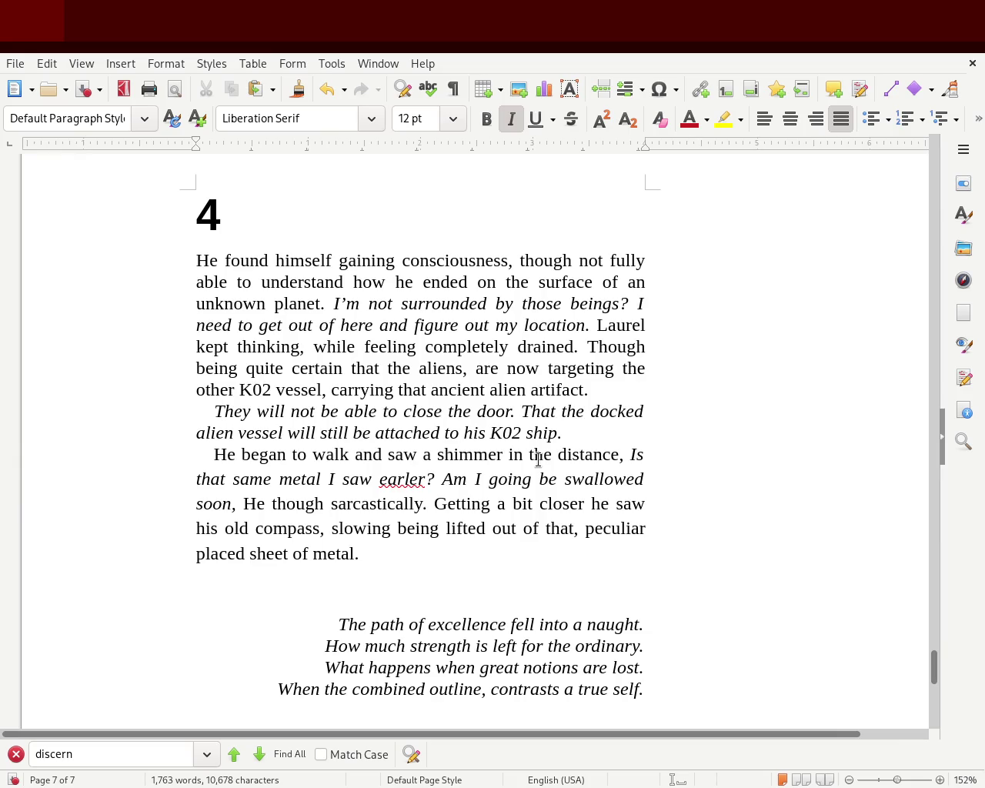
pyautogui.doubleClick(531, 407)
pyautogui.press('Delete')
pyautogui.press('Delete')
pyautogui.press('Delete')
pyautogui.write('T')
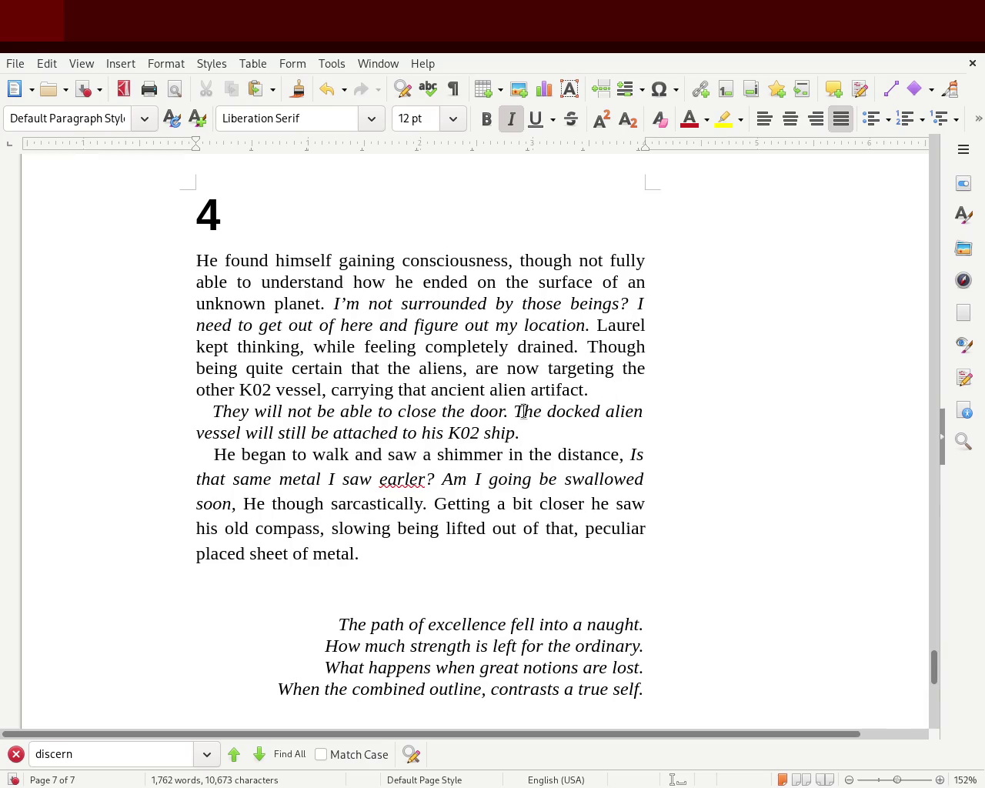
# Type 'He was certain of' after 'K02 ship.' and select the new words.
pyautogui.click(539, 436)
pyautogui.write('He was certain of')
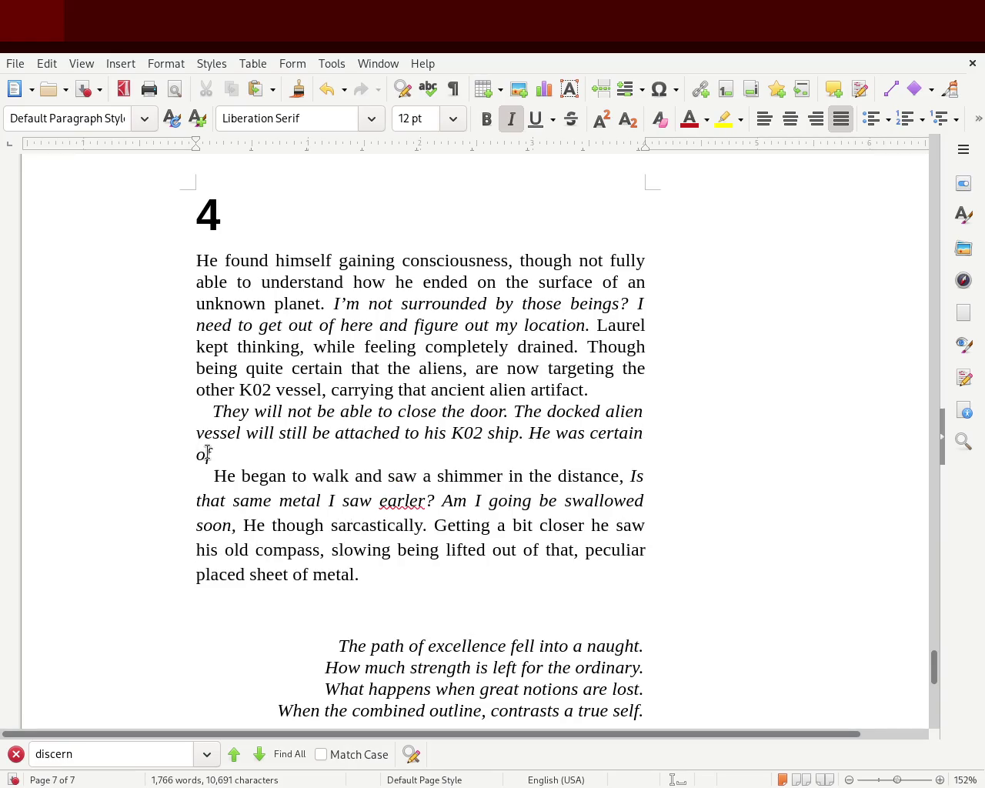
pyautogui.moveTo(255, 445); pyautogui.dragTo(527, 431)
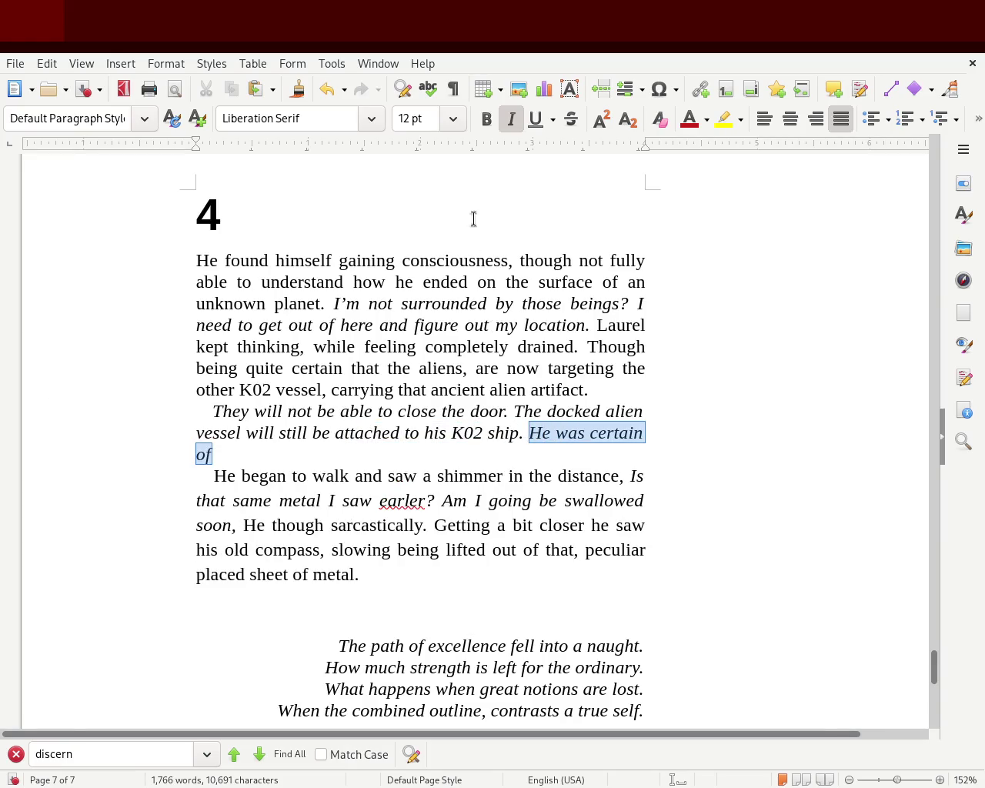
# Make 'He was certain of' regular type ending with a full stop, keeping 'He began to walk' separate.
pyautogui.click(512, 120)
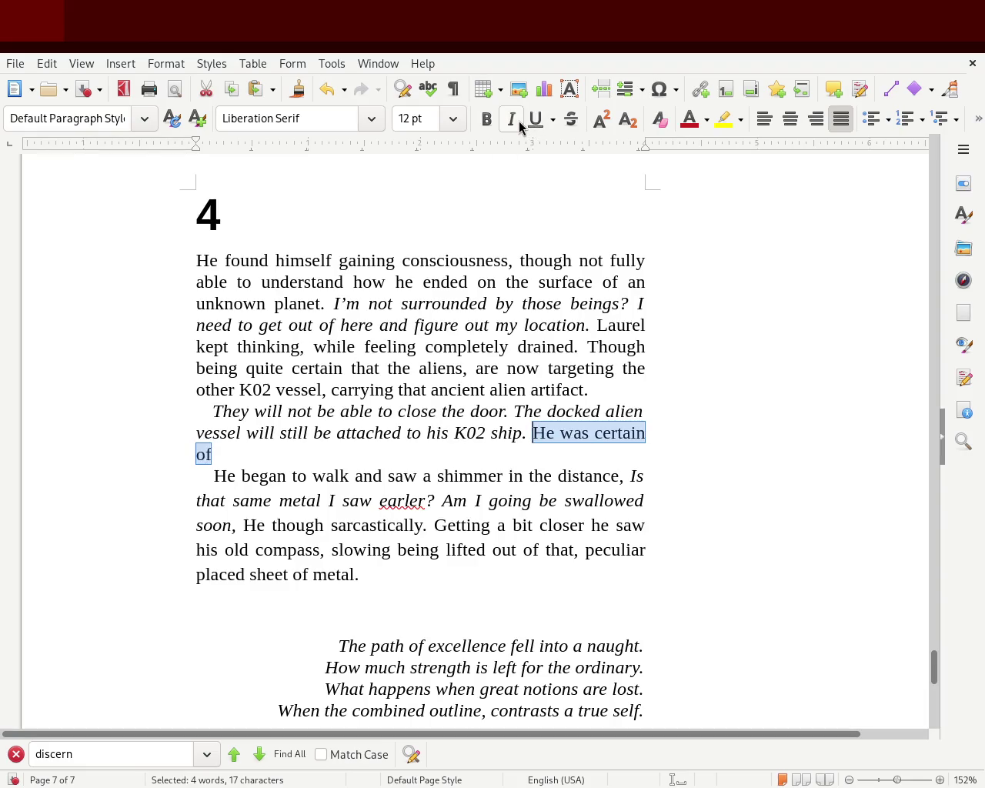
pyautogui.click(695, 346)
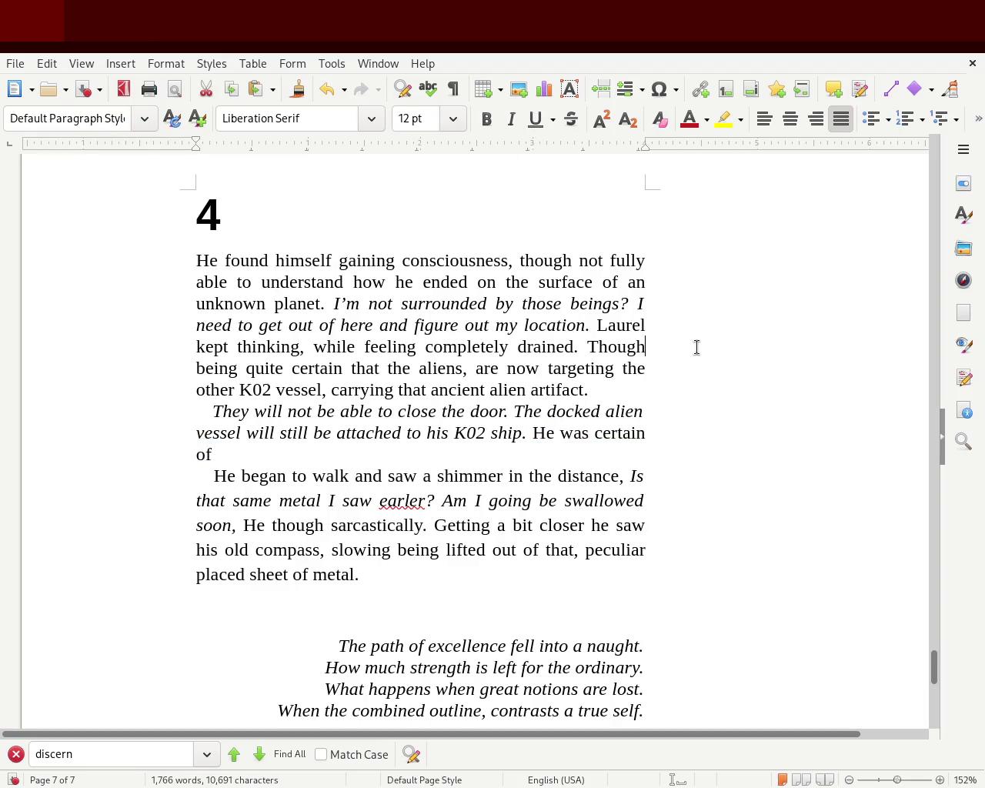
pyautogui.click(207, 476)
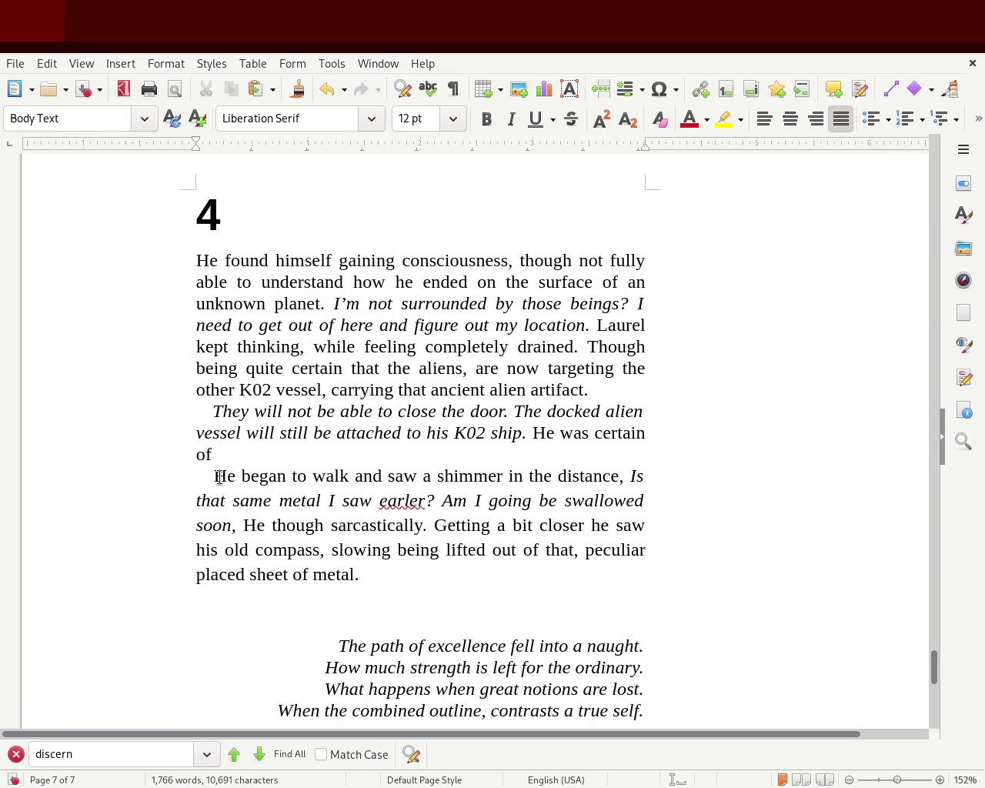
pyautogui.press('BackSpace')
pyautogui.press('BackSpace')
pyautogui.press('BackSpace')
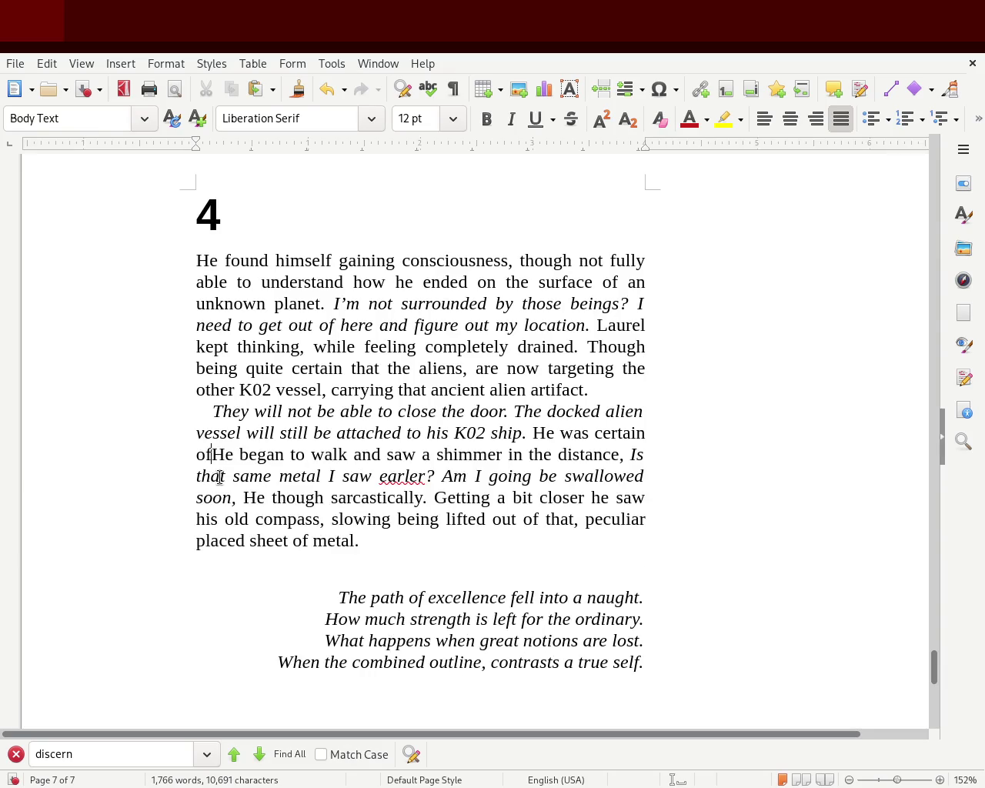
pyautogui.write('.')
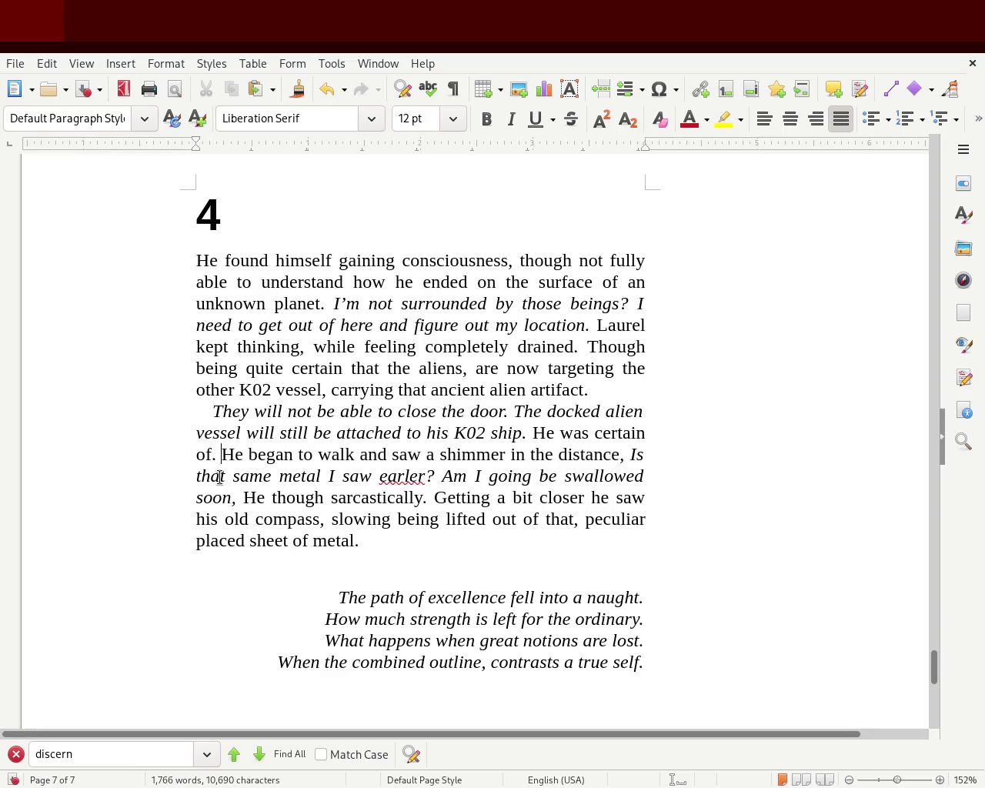
pyautogui.press('Return')
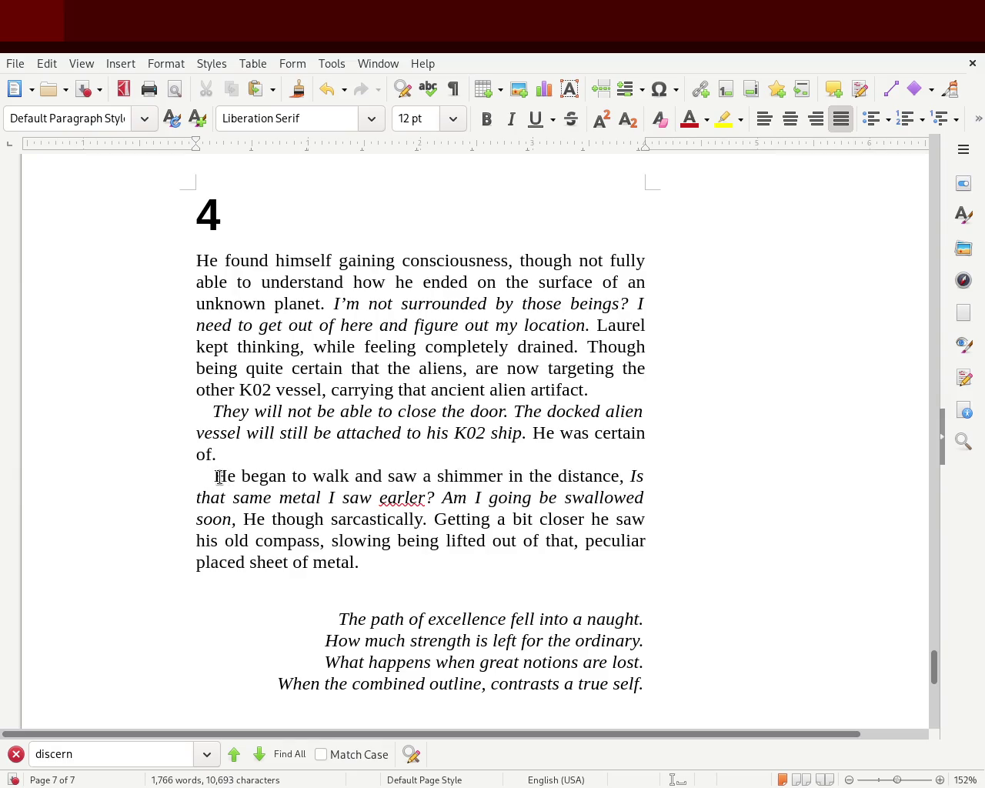
# Join the italic 'They will not be able…' thought onto the paragraph ending 'alien artifact.'.
pyautogui.click(658, 386)
pyautogui.press('Delete')
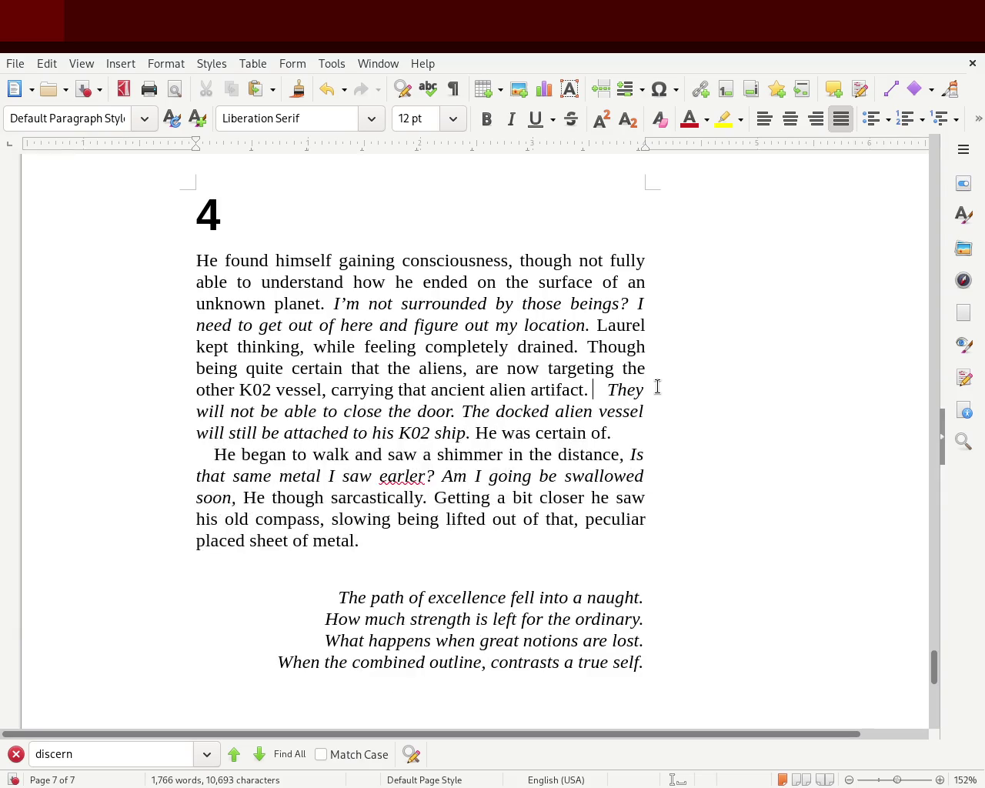
pyautogui.hotkey('ctrl', 'i')
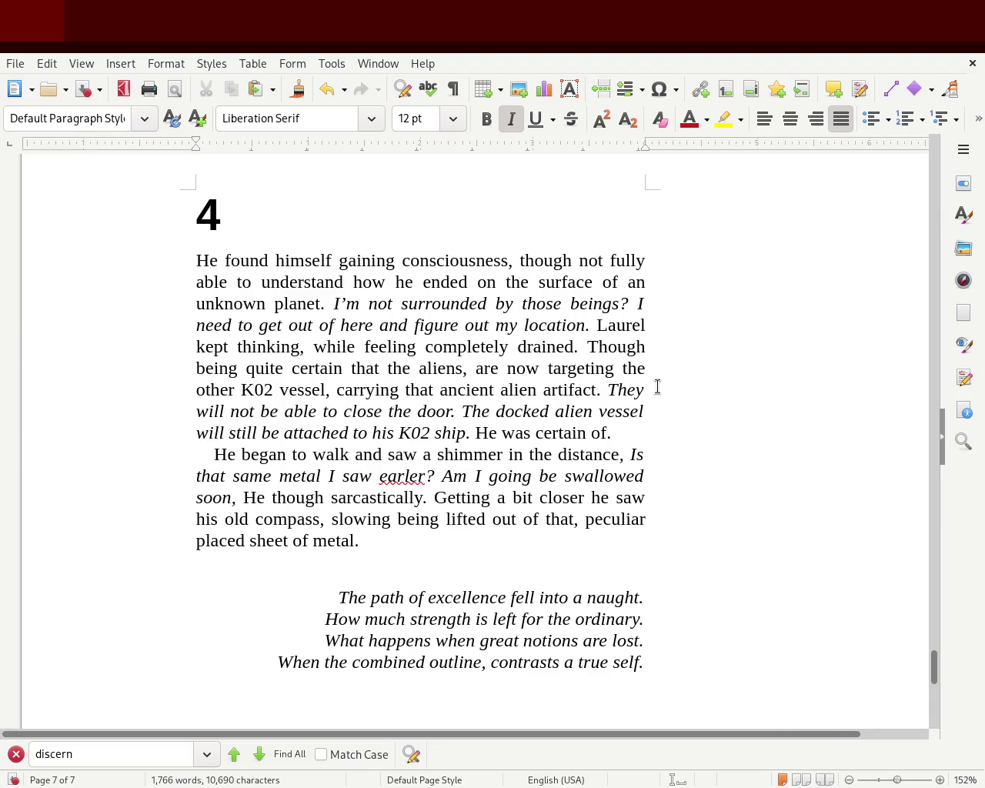
# Insert 'quite' before 'certain' and replace the next paragraph's opening 'He' with 'Painstakingly he'.
pyautogui.click(536, 432)
pyautogui.write('quite')
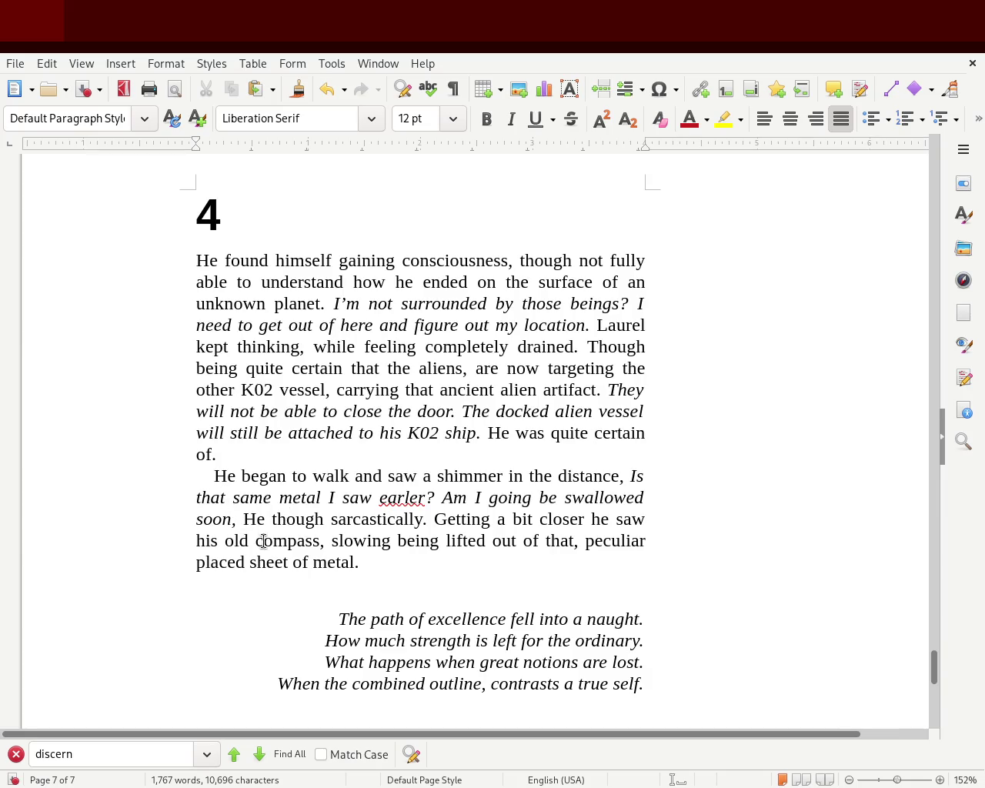
pyautogui.doubleClick(224, 476)
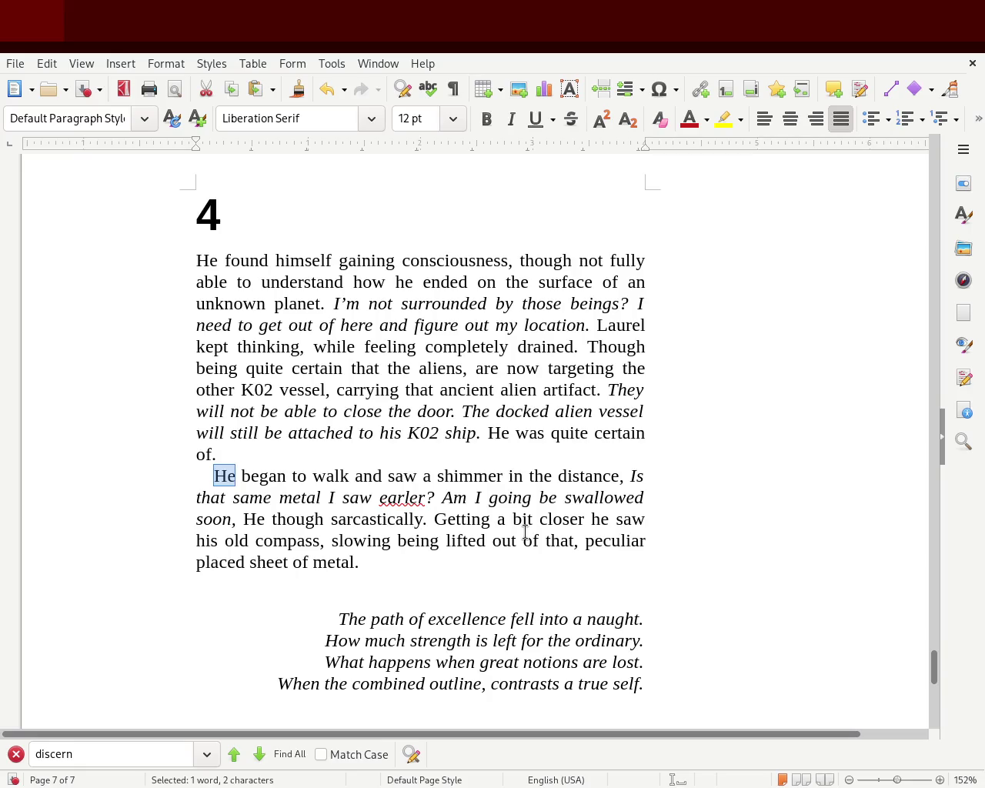
pyautogui.write('Pa')
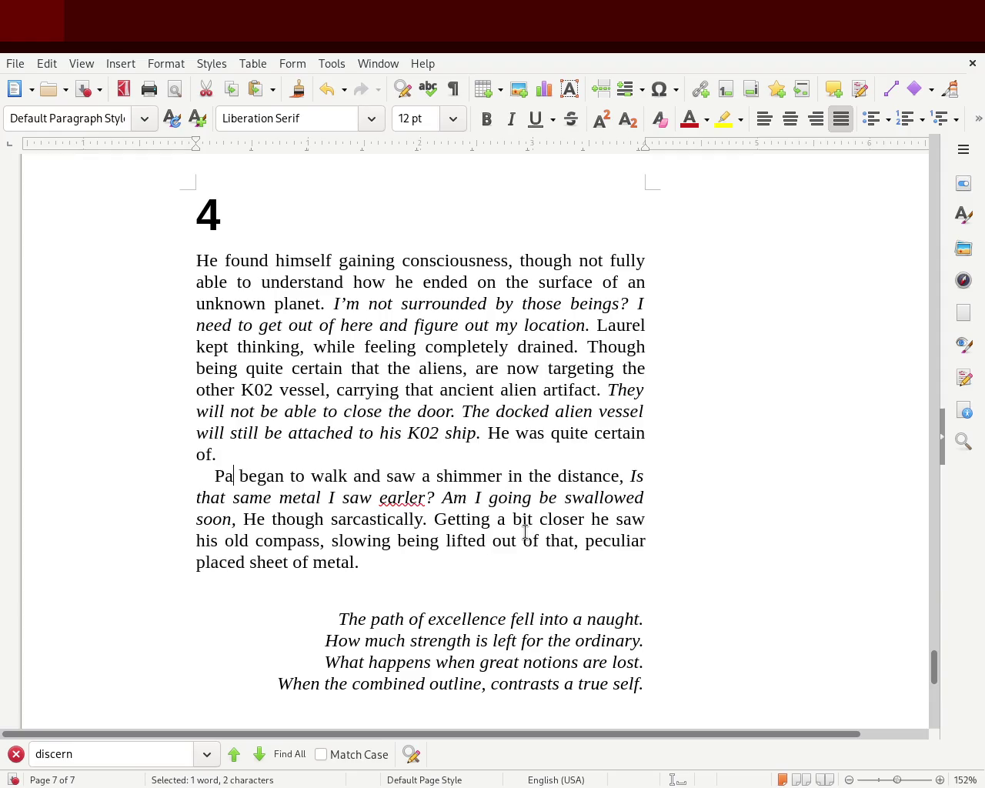
pyautogui.write('instaka')
pyautogui.press('BackSpace')
pyautogui.press('BackSpace')
pyautogui.write('kangly')
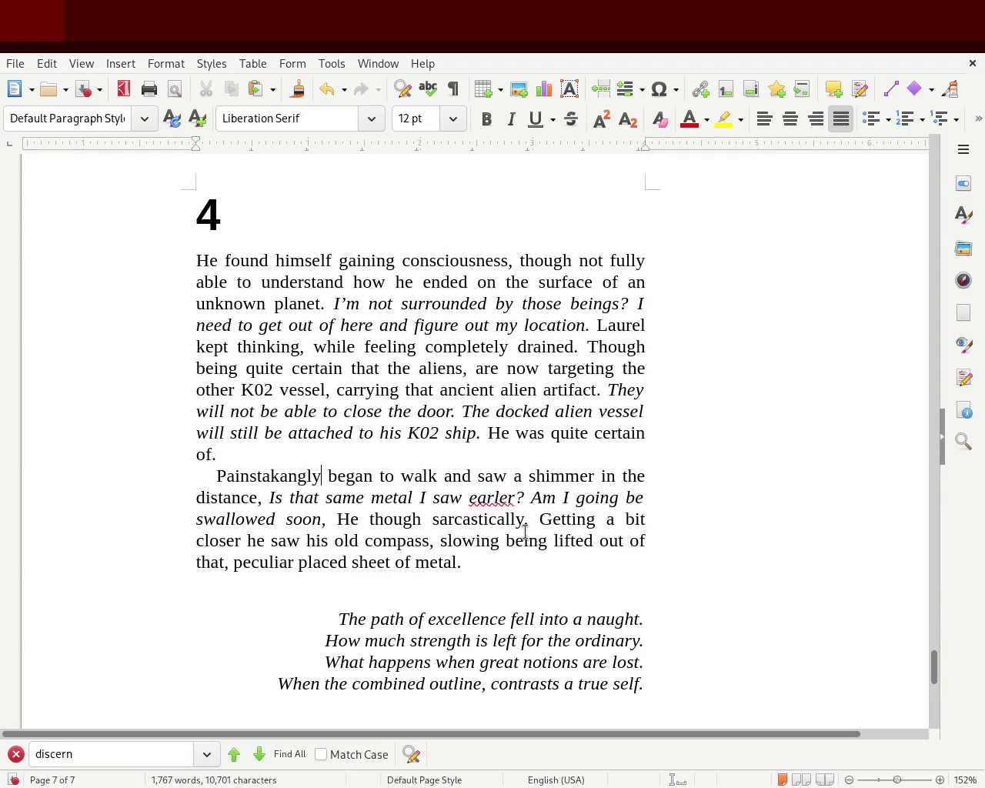
pyautogui.write(' he')
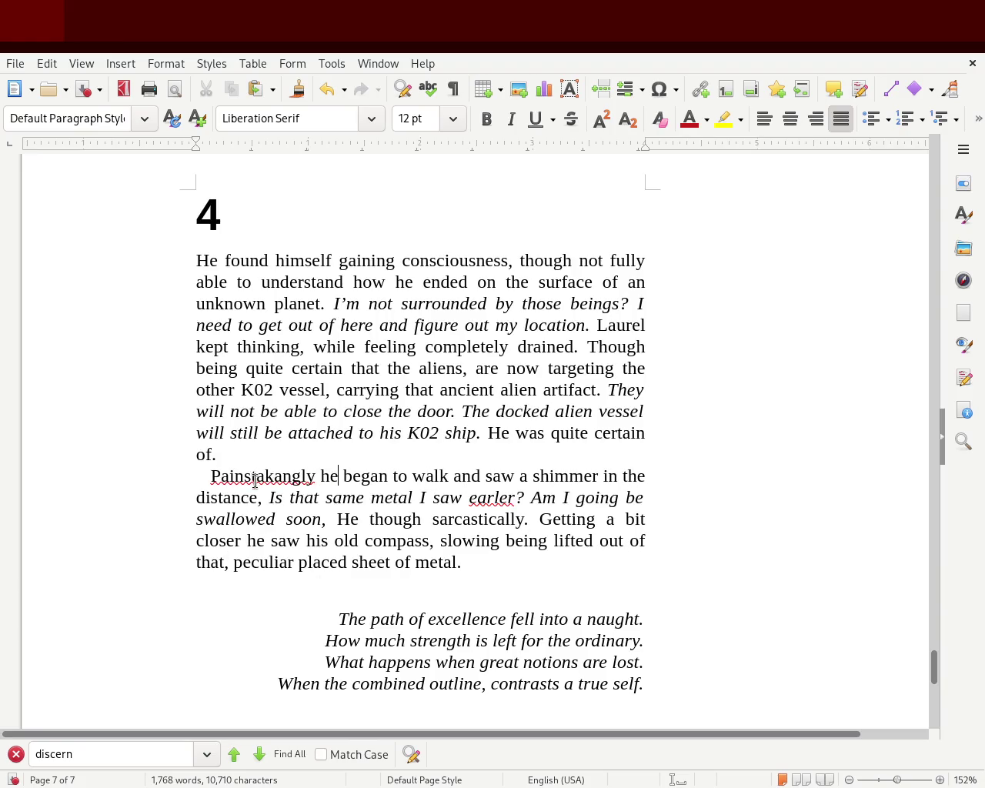
pyautogui.doubleClick(262, 475)
pyautogui.write('Painstakingly')
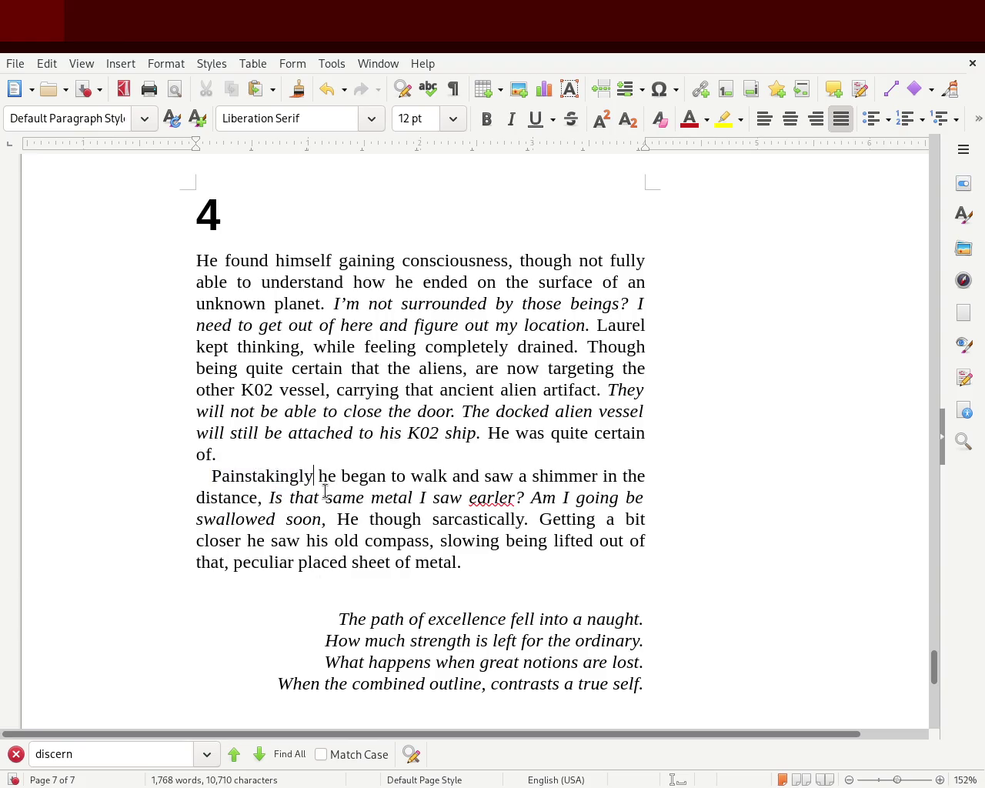